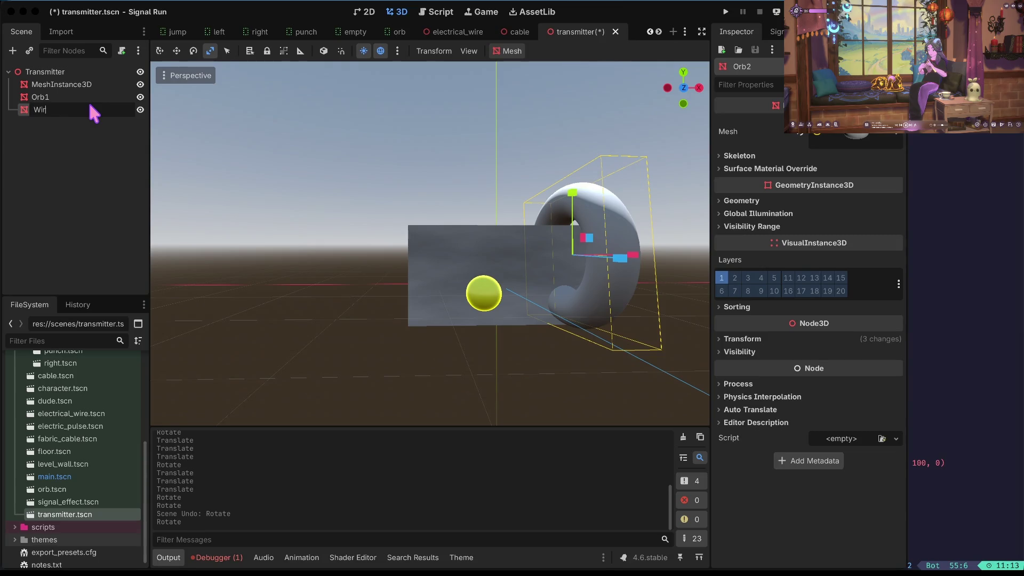
- Confirm the torus name Wiring and bring it into view, undoing a first shrink attempt
key("Return")
mouse_move(632, 246)
left_mouse_down()
mouse_move(614, 229)
mouse_move(597, 235)
mouse_move(573, 210)
left_mouse_up()
key("e")
key("r")
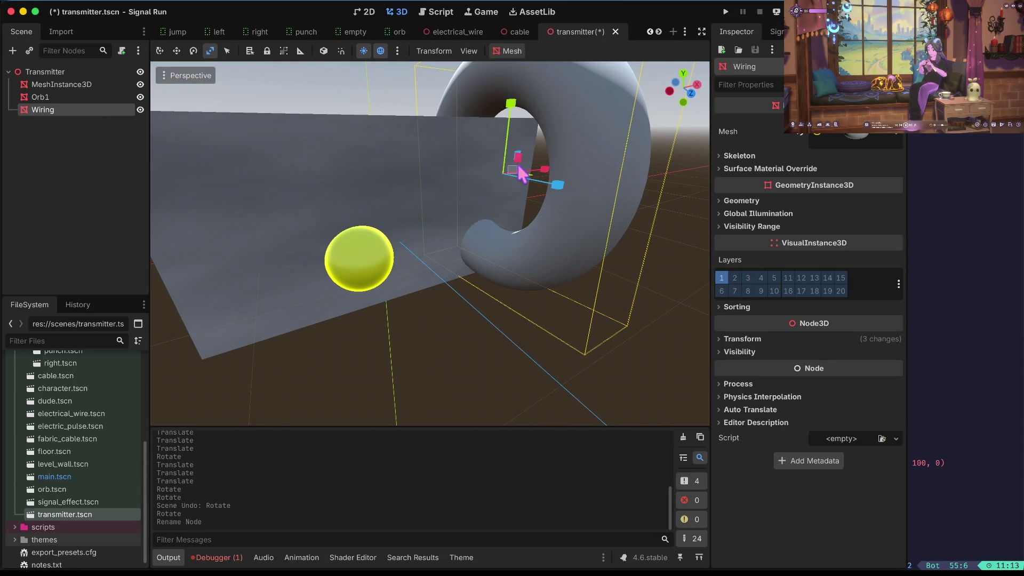
key("Escape")
left_click(557, 108)
mouse_move(513, 168)
left_mouse_down()
mouse_move(522, 174)
mouse_move(509, 179)
left_mouse_up()
key("ctrl+z")
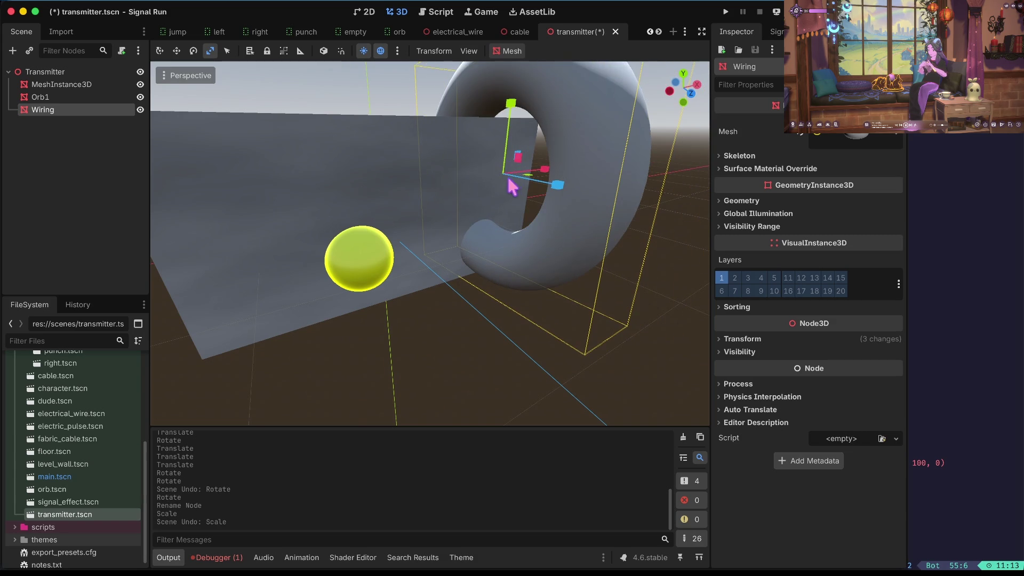
left_click(497, 171)
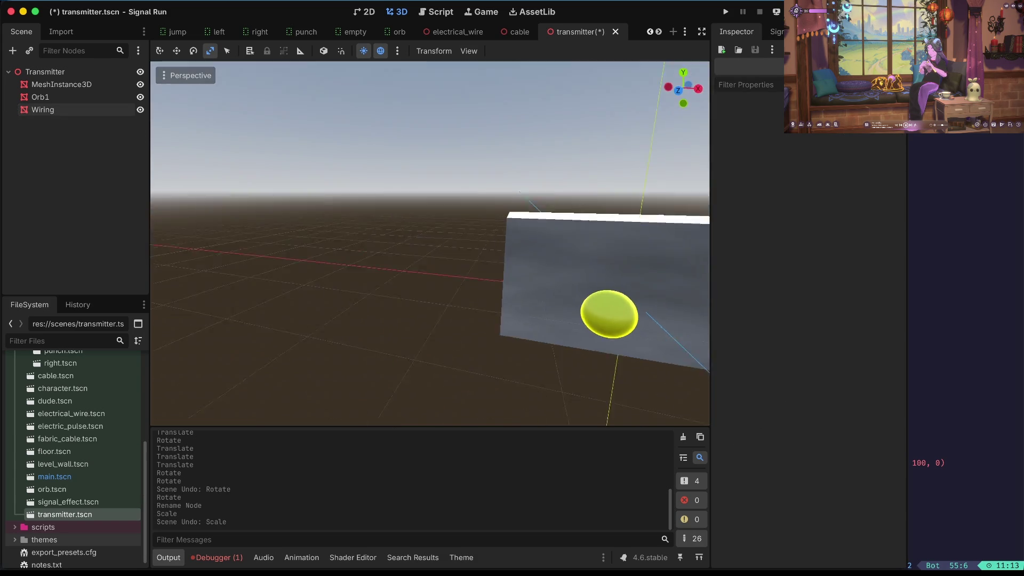
scroll(464, 174, "down", 10)
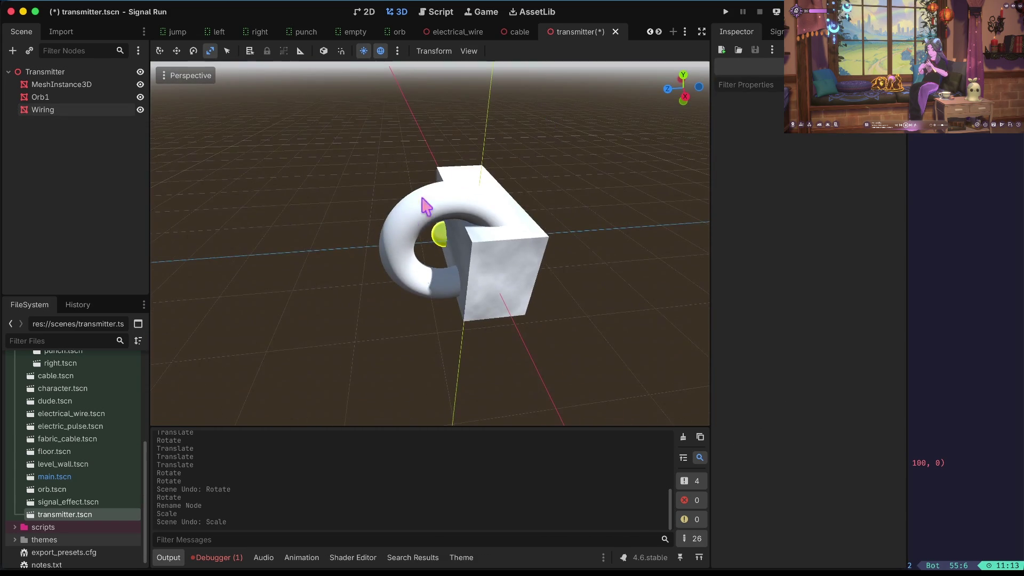
- Squash the Wiring torus flat and raise it onto the top of the box
left_click(444, 209)
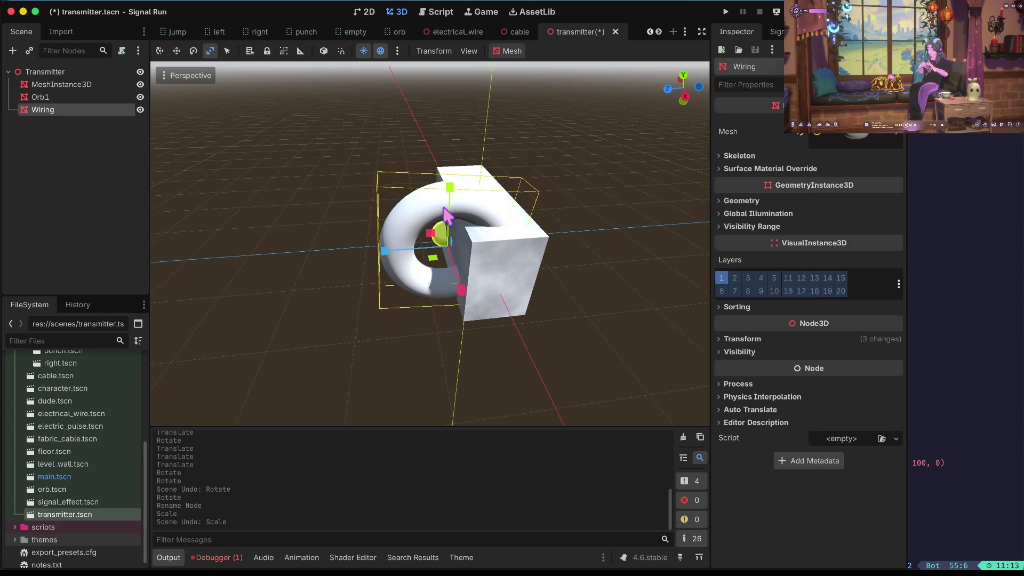
left_click(443, 243)
left_click(455, 188)
left_click_drag(448, 189, 451, 218)
key("e")
key("w")
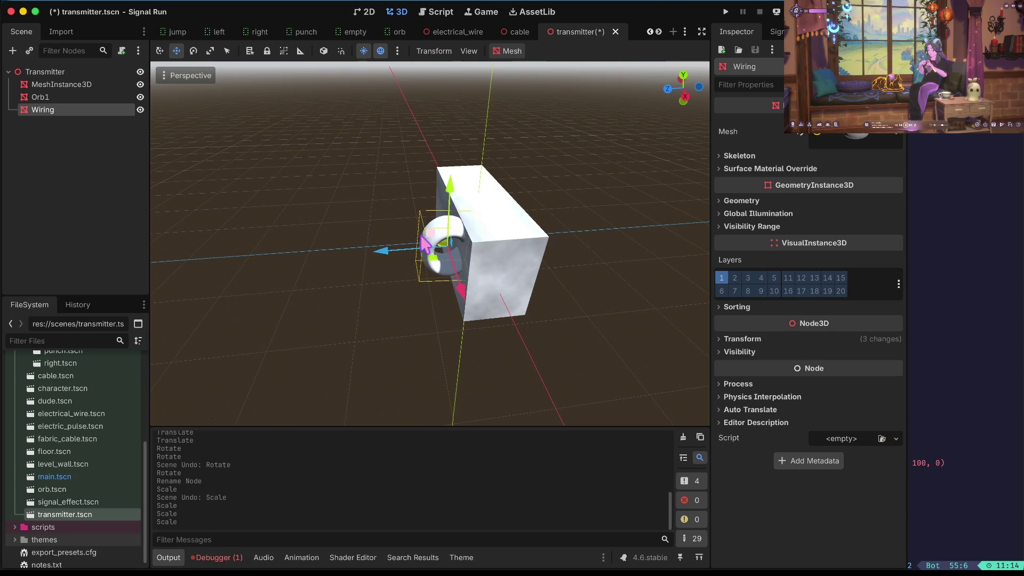
left_click_drag(381, 252, 429, 261)
left_click_drag(504, 178, 509, 214)
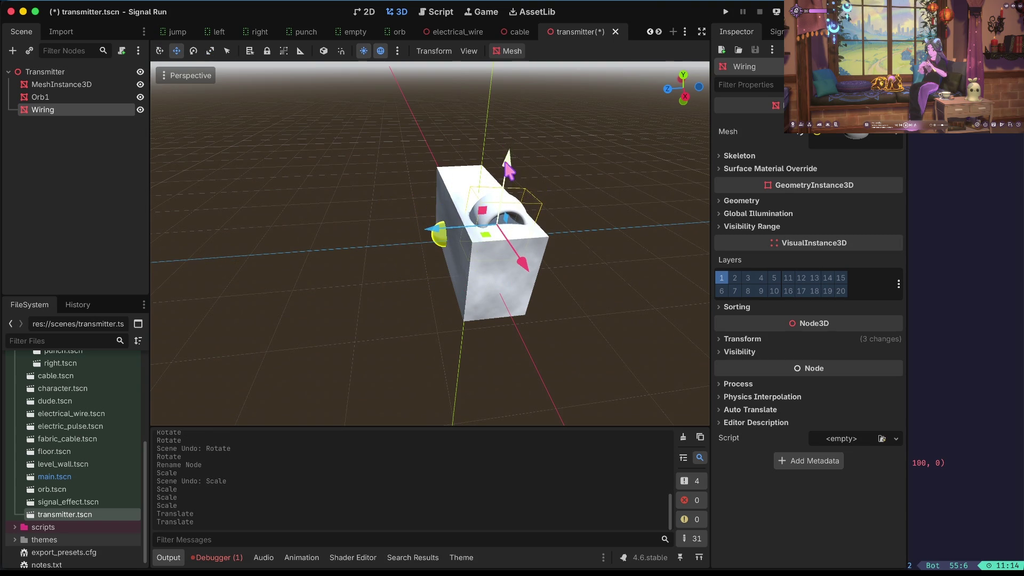
- Narrow the Wiring arch along its width so it fits on the box top
key("r")
mouse_move(521, 265)
left_mouse_down()
mouse_move(494, 243)
mouse_move(500, 249)
left_mouse_up()
left_click(587, 212)
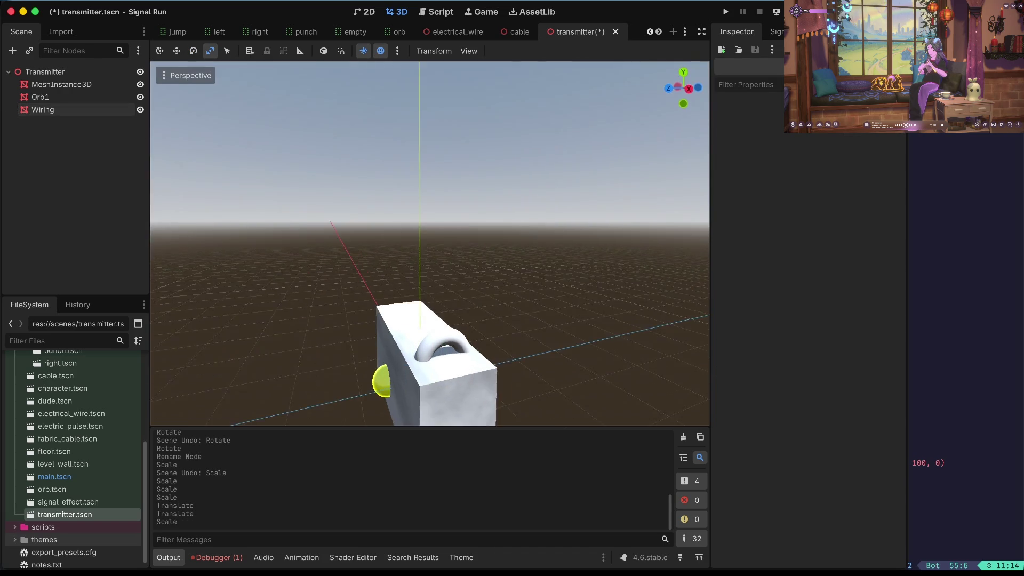
scroll(430, 243, "up", 5)
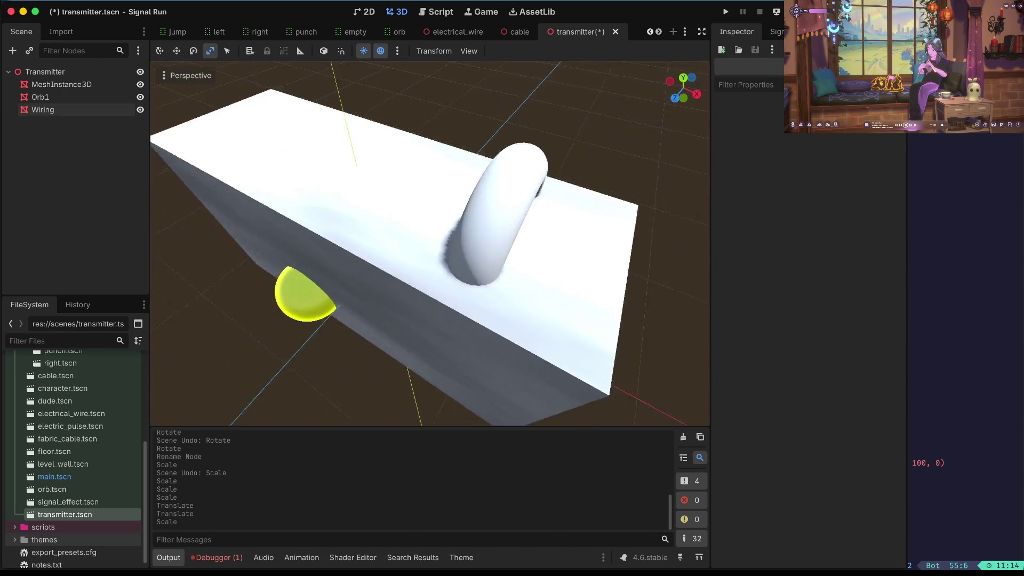
scroll(467, 249, "down", 5)
left_click(462, 252)
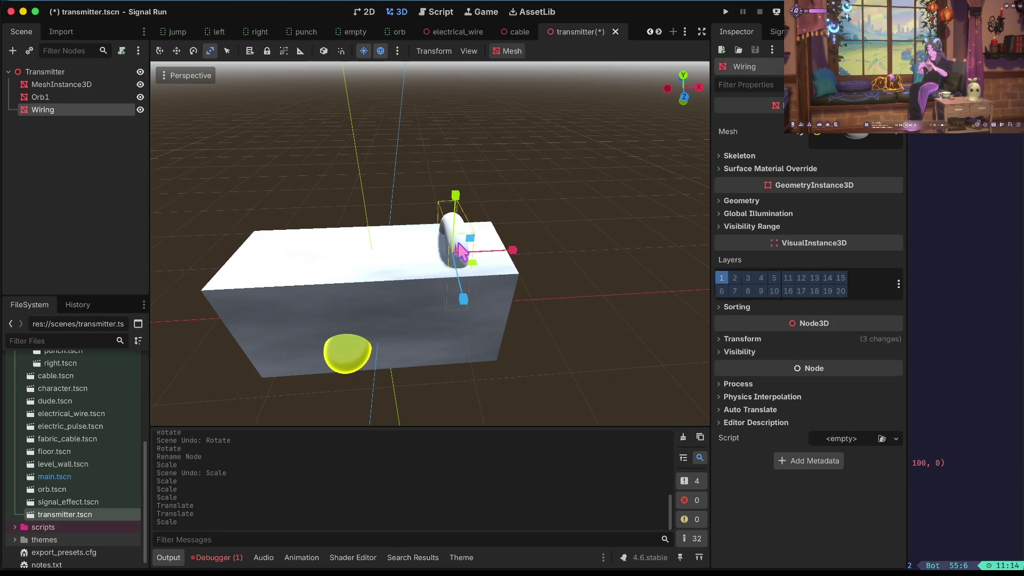
left_click(66, 68)
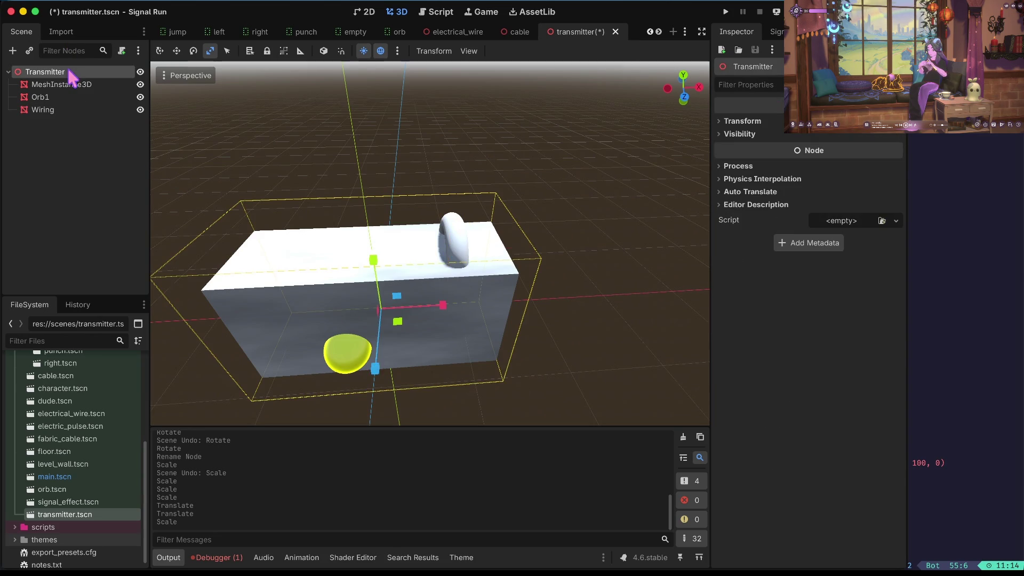
- Give the Wiring torus mesh a new StandardMaterial3D
key("ctrl+v")
key("ctrl+z")
left_click(48, 110)
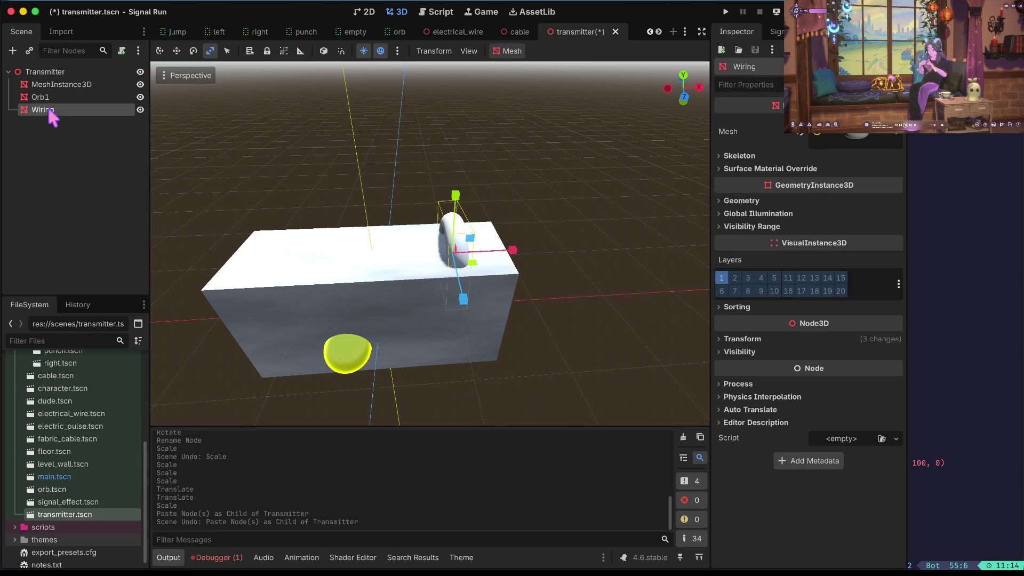
left_click(860, 134)
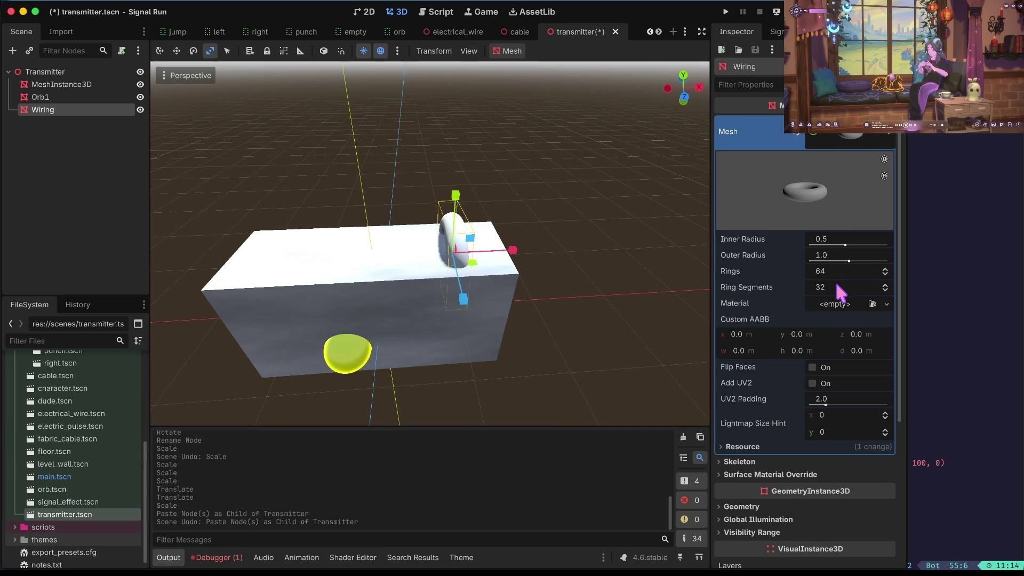
left_click(842, 305)
left_click(835, 335)
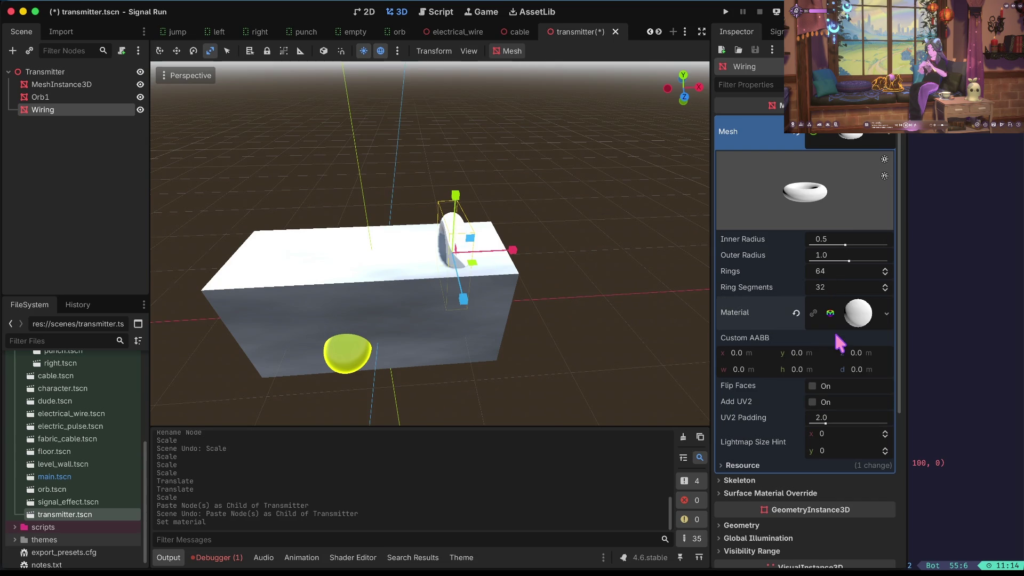
left_click(847, 324)
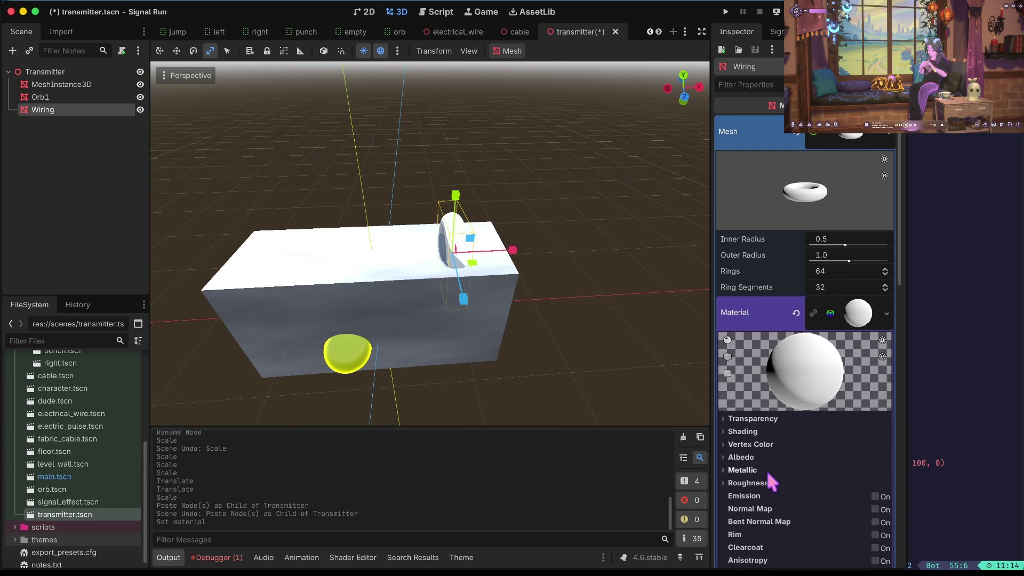
- Set the material's albedo colour to black (2b2b2b) and save the scene
left_click(766, 457)
left_click(849, 471)
mouse_move(888, 266)
left_mouse_down()
mouse_move(873, 242)
mouse_move(876, 259)
left_mouse_up()
left_click(745, 497)
key("ctrl+s")
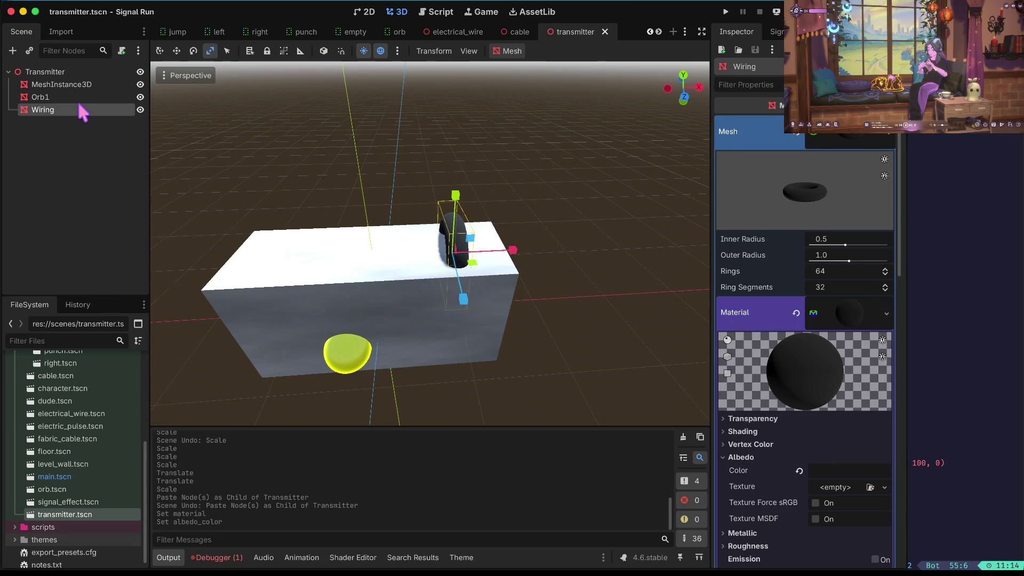
- Paste Wiring2 under Transmitter, slide it to the left end of the box top, and save
left_click(71, 72)
key("ctrl+v")
key("w")
left_click_drag(508, 251, 349, 262)
key("ctrl+s")
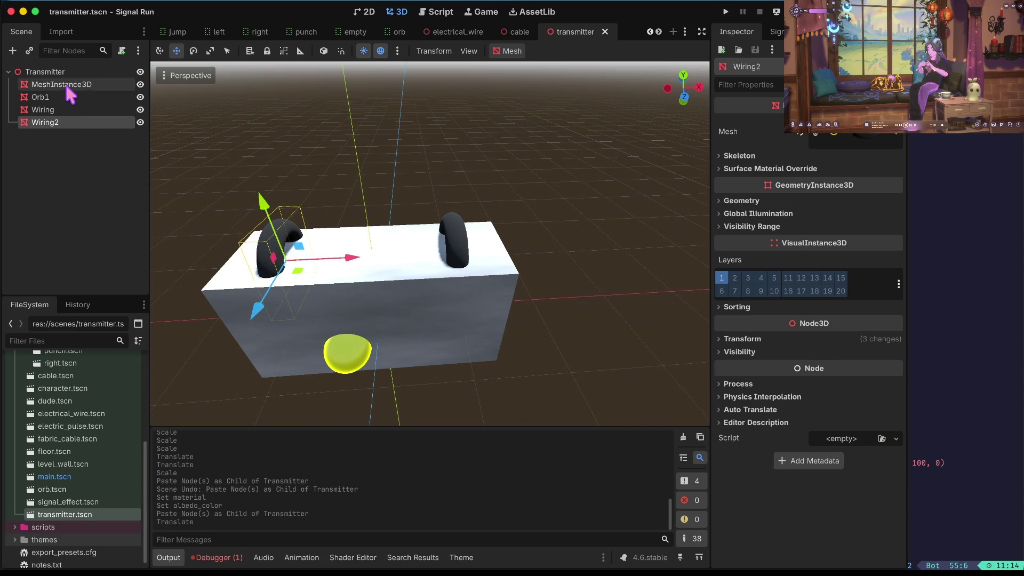
- Paste Wiring3, move it toward the middle of the box top, and rotate it
left_click(64, 72)
key("ctrl+v")
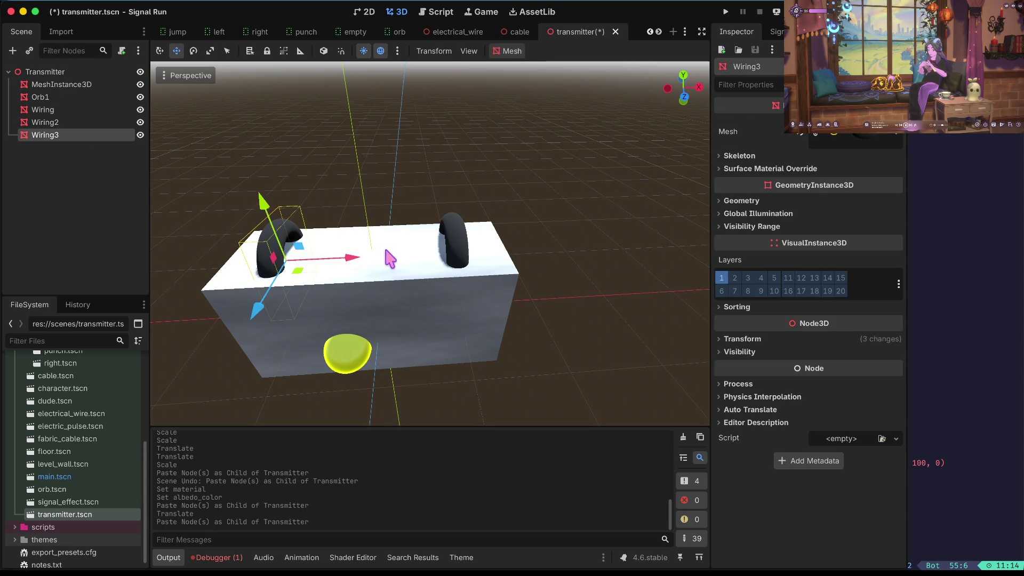
key("Escape")
left_click(89, 134)
mouse_move(354, 265)
left_mouse_down()
mouse_move(437, 267)
mouse_move(349, 282)
mouse_move(372, 288)
mouse_move(363, 287)
left_mouse_up()
key("e")
key("r")
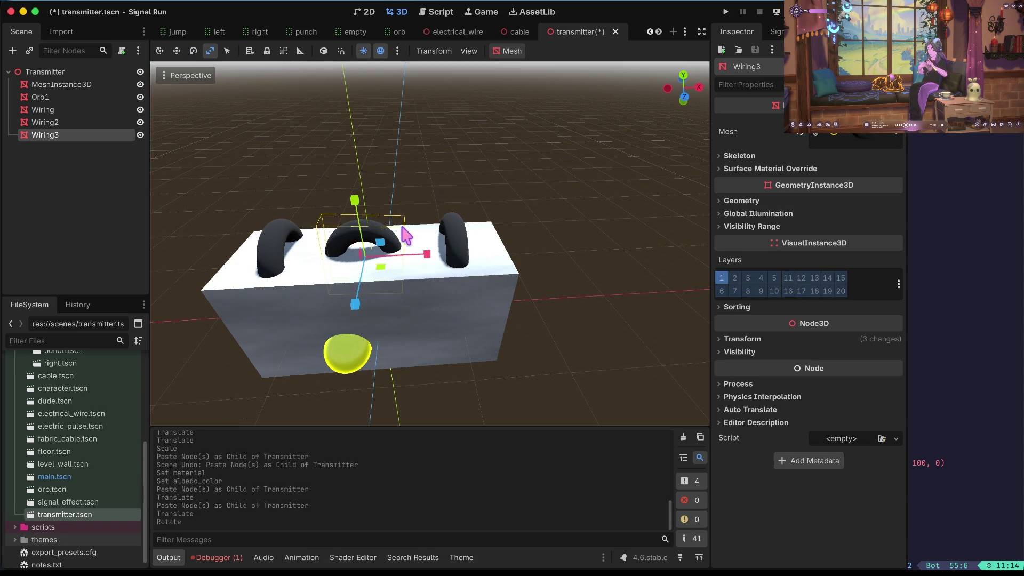
- Shrink and thin Wiring3, then shift it up and right on the box
left_click_drag(385, 230, 352, 224)
mouse_move(427, 253)
left_mouse_down()
mouse_move(396, 259)
mouse_move(414, 263)
left_mouse_up()
left_click_drag(357, 300, 360, 286)
key("w")
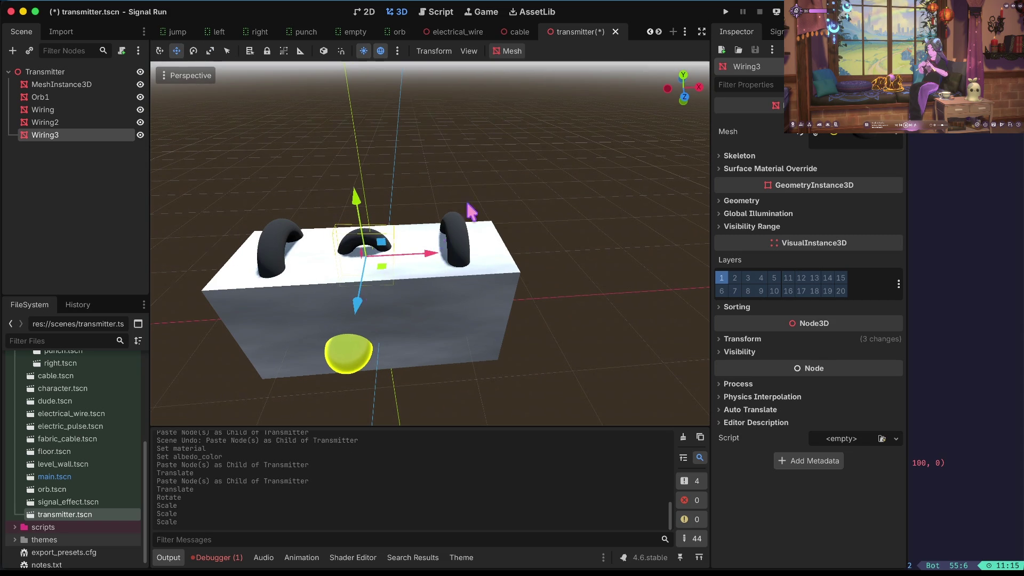
scroll(430, 243, "up", 3)
left_click_drag(450, 308, 464, 283)
- Move Wiring3 to the first arch spot and Wiring2 to the middle of the box top
key("Escape")
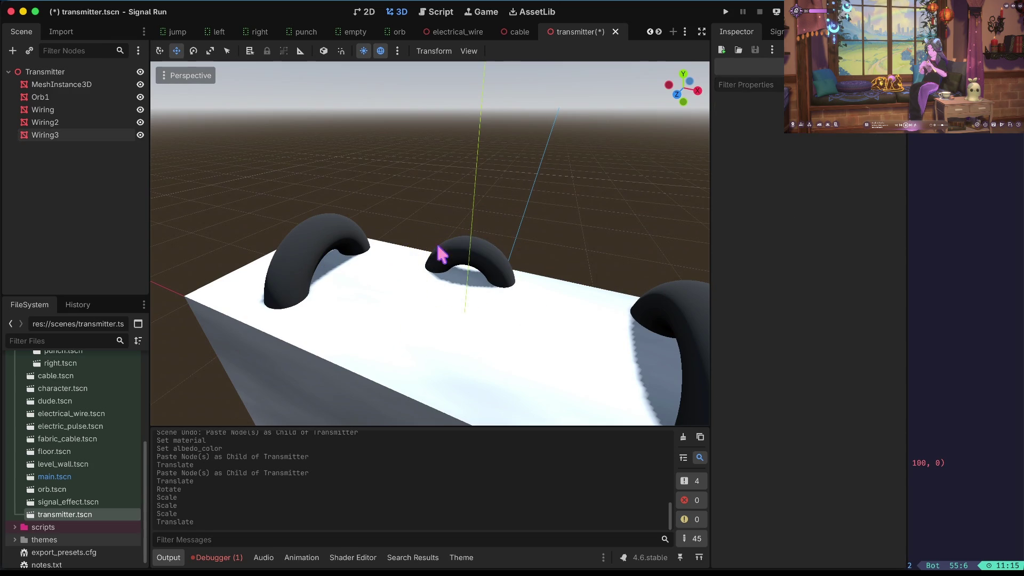
left_click(491, 273)
left_click_drag(542, 304, 393, 270)
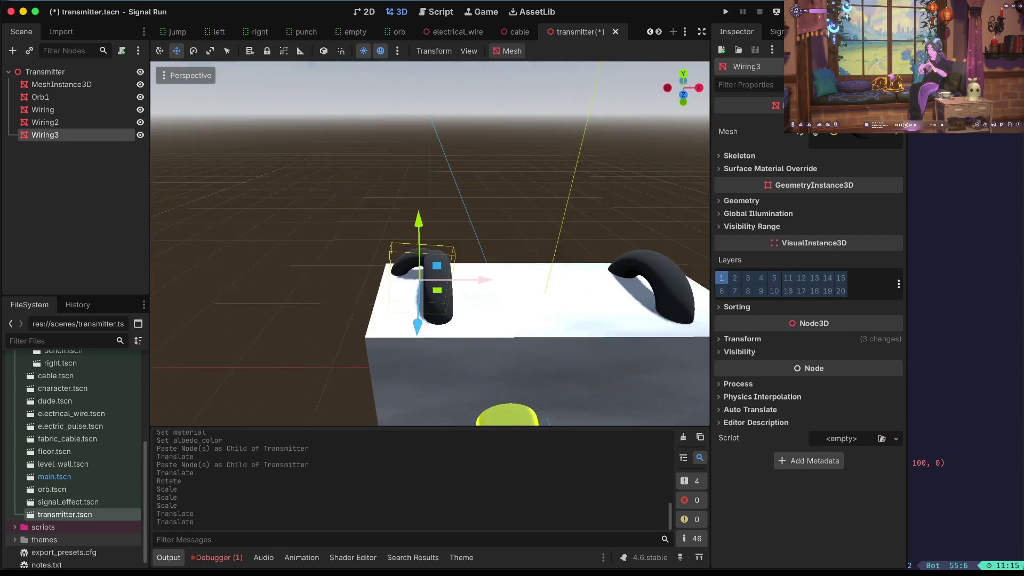
left_click(49, 123)
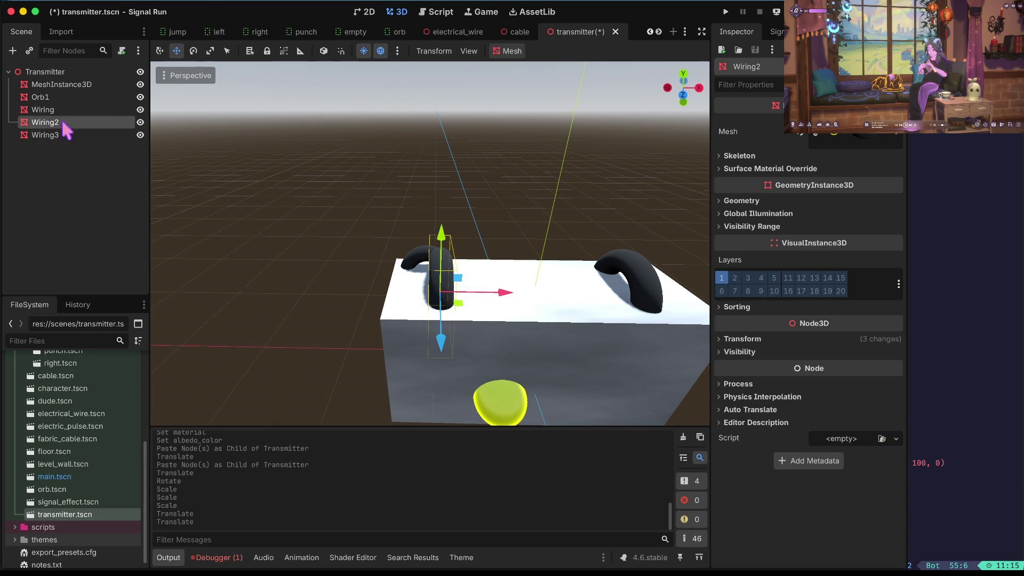
left_click_drag(504, 291, 542, 291)
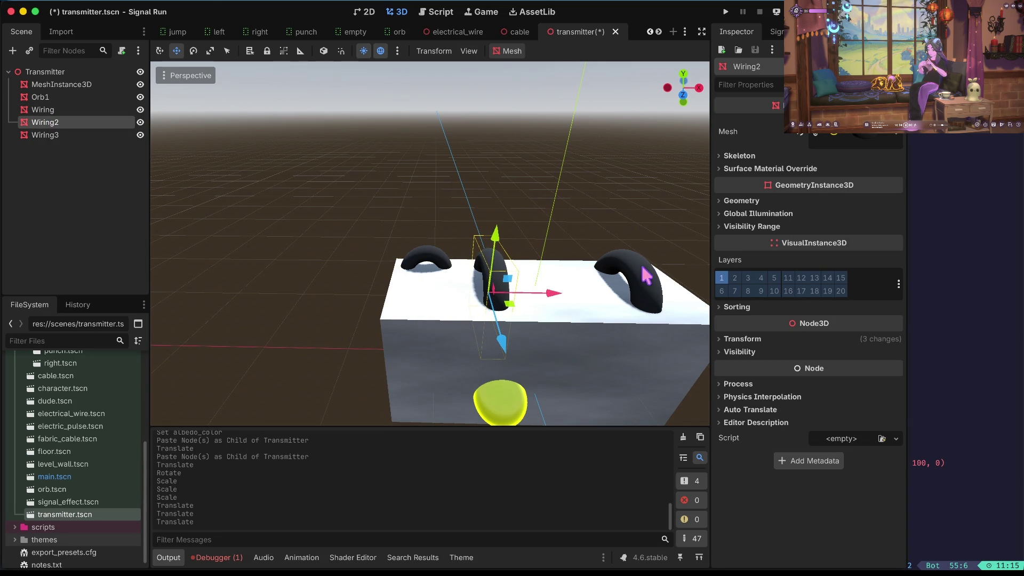
- Shift Wiring left to close the gap, then paste a fourth copy, Wiring4
left_click(602, 280)
scroll(605, 288, "left", 5)
left_click_drag(538, 312, 497, 312)
left_click(554, 284)
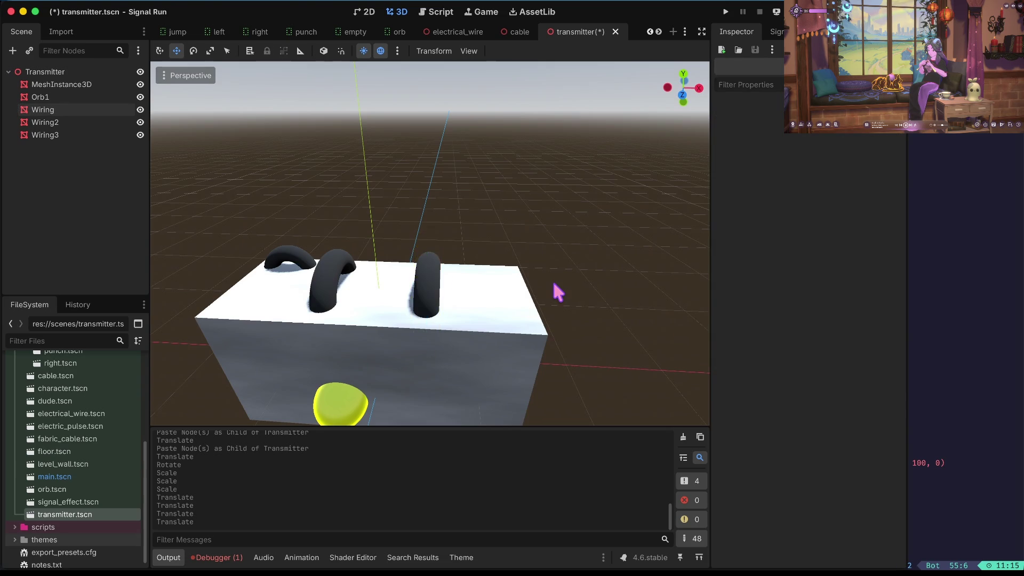
scroll(553, 284, "down", 5)
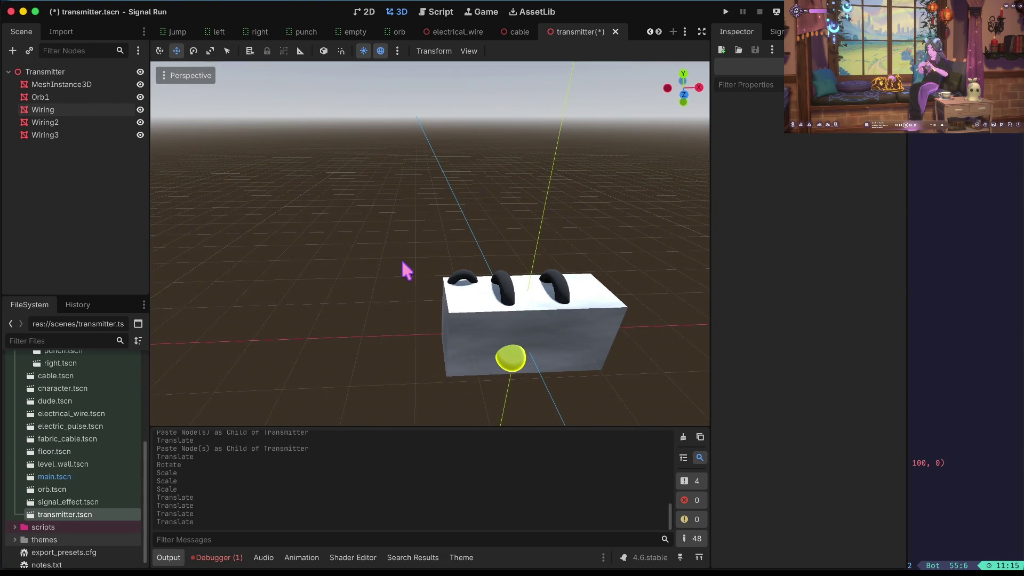
key("ctrl+v")
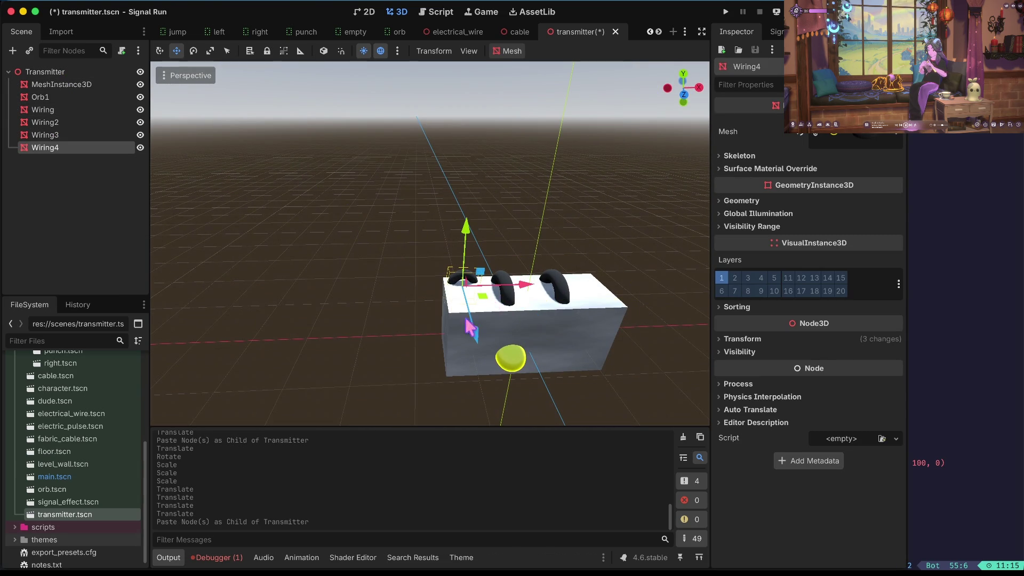
- Move Wiring4 toward the front, tip it about 55 degrees, and shift it to the box's right edge
left_click_drag(474, 341, 472, 399)
key("e")
mouse_move(483, 330)
left_mouse_down()
mouse_move(483, 367)
mouse_move(464, 414)
left_mouse_up()
key("w")
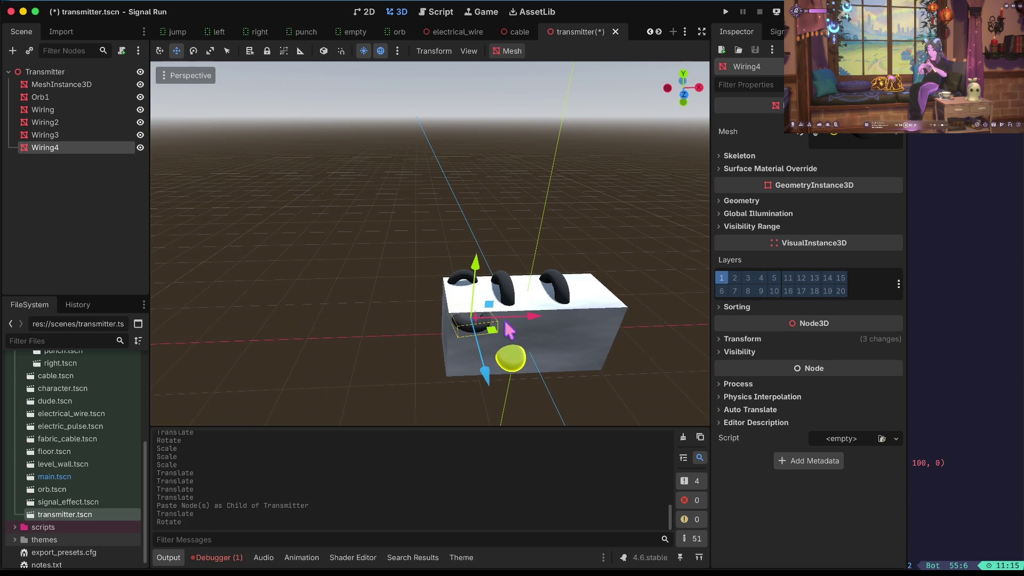
key("Escape")
left_click(480, 329)
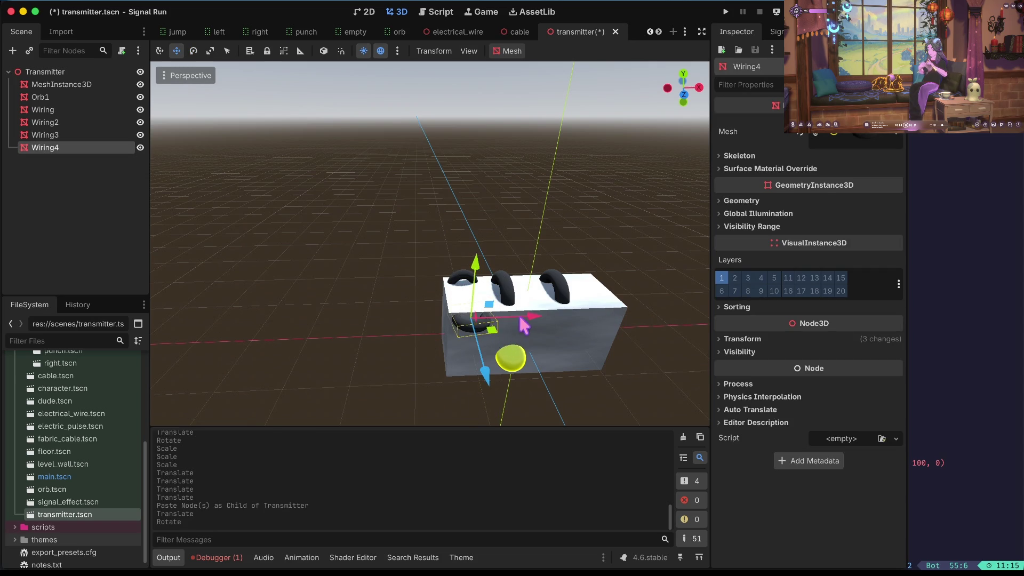
left_click_drag(530, 322, 651, 320)
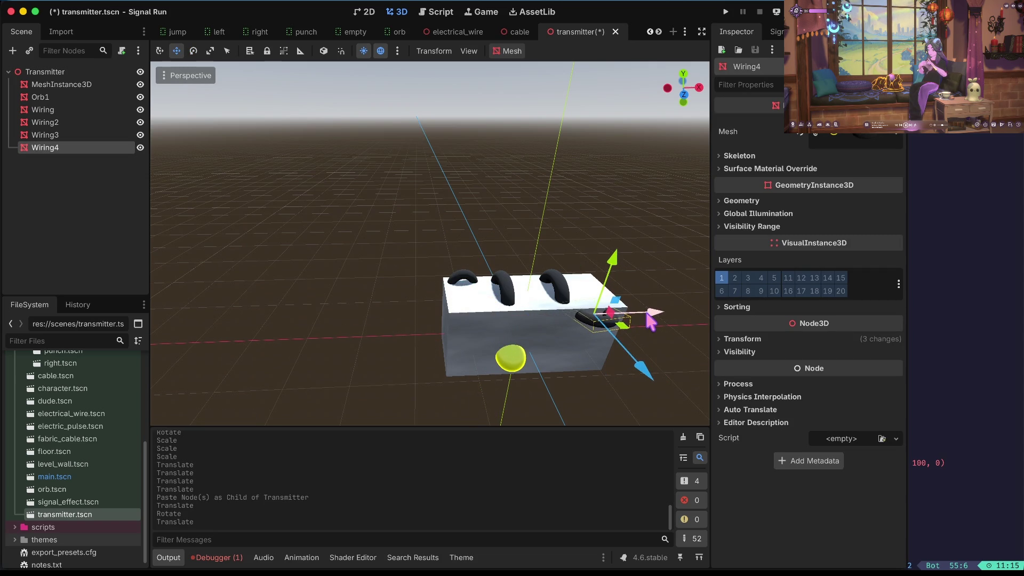
scroll(667, 296, "up", 10)
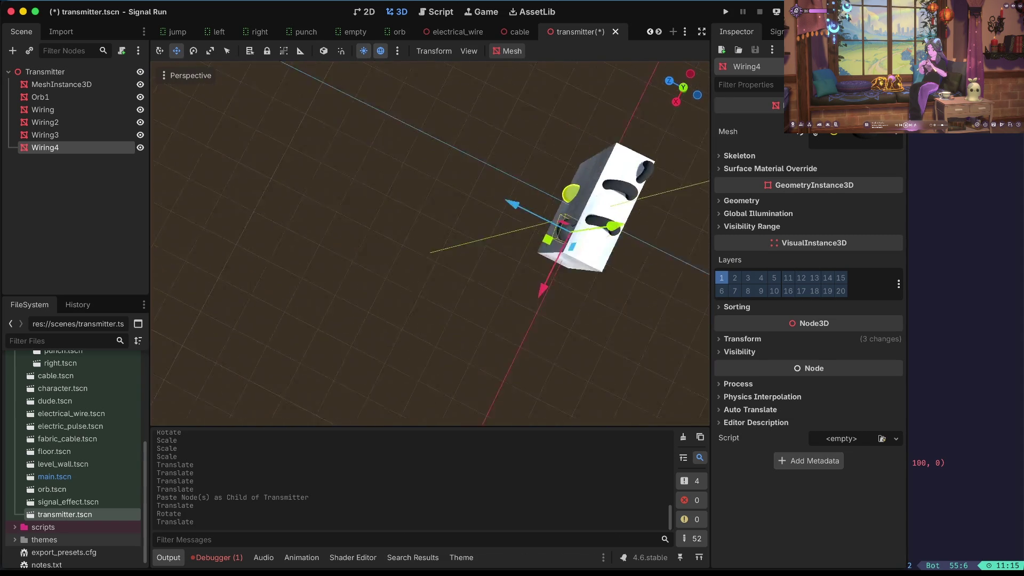
- Rotate Wiring4 onto its side and lower it onto the box's right end
key("f")
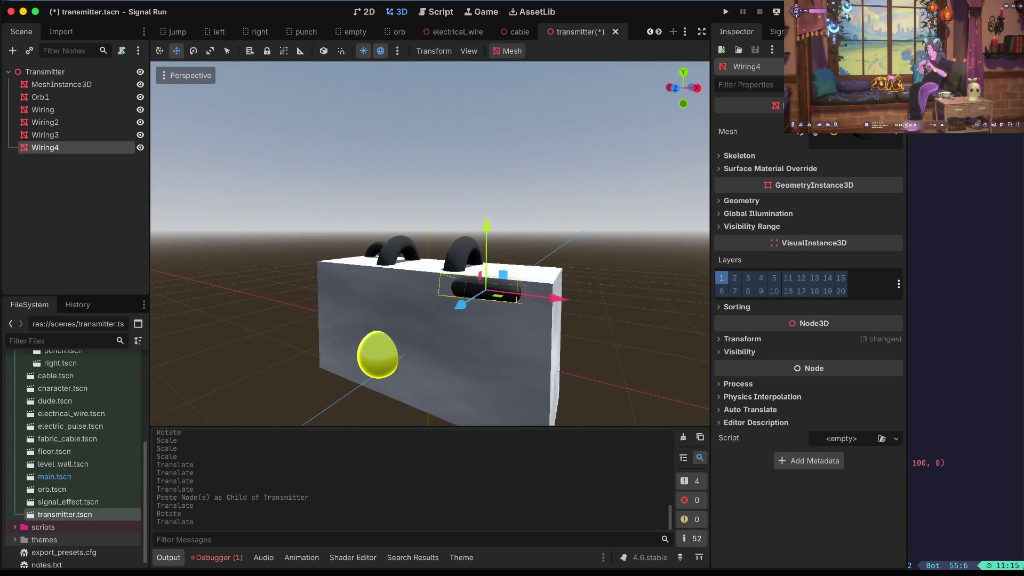
scroll(504, 328, "right", 10)
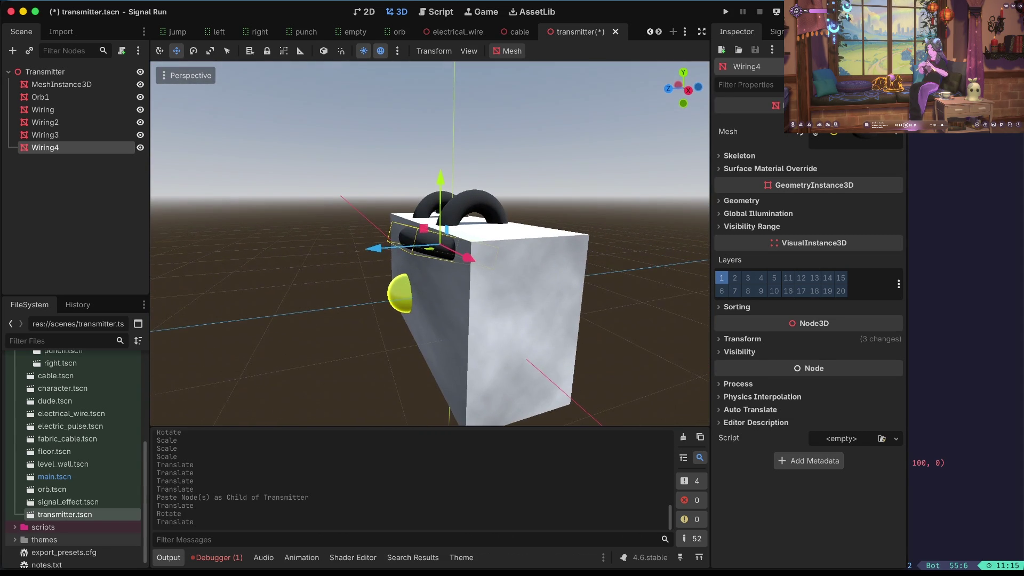
left_click_drag(377, 261, 349, 266)
key("e")
left_click_drag(384, 221, 381, 226)
key("w")
left_click_drag(416, 184, 423, 264)
left_click_drag(436, 298, 469, 346)
left_click_drag(371, 315, 486, 297)
left_click(626, 210)
scroll(627, 216, "left", 5)
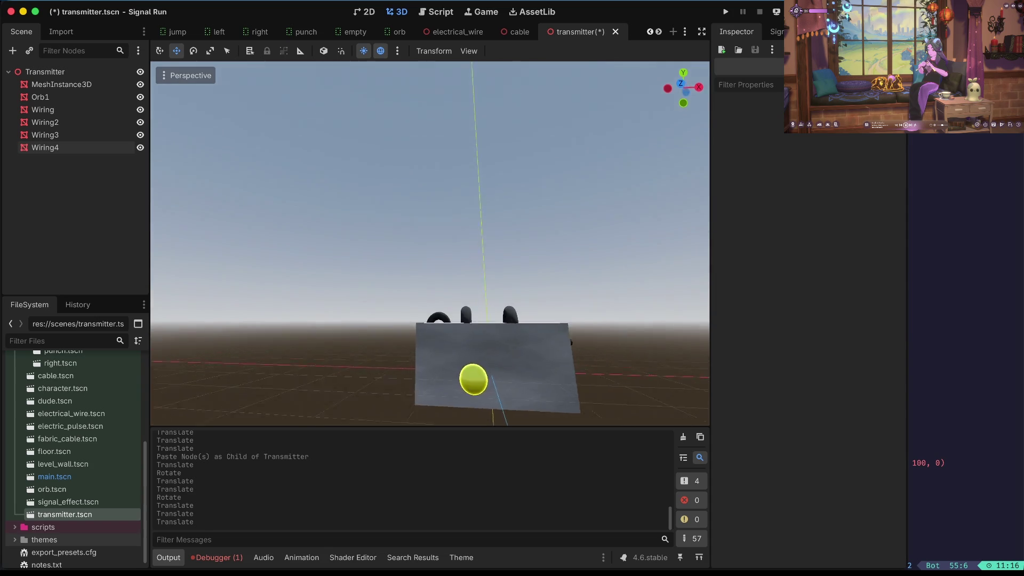
- Set Wiring2's Position x to -0.44 and save the scene
scroll(629, 219, "down", 5)
scroll(629, 219, "up", 5)
scroll(629, 219, "up", 1)
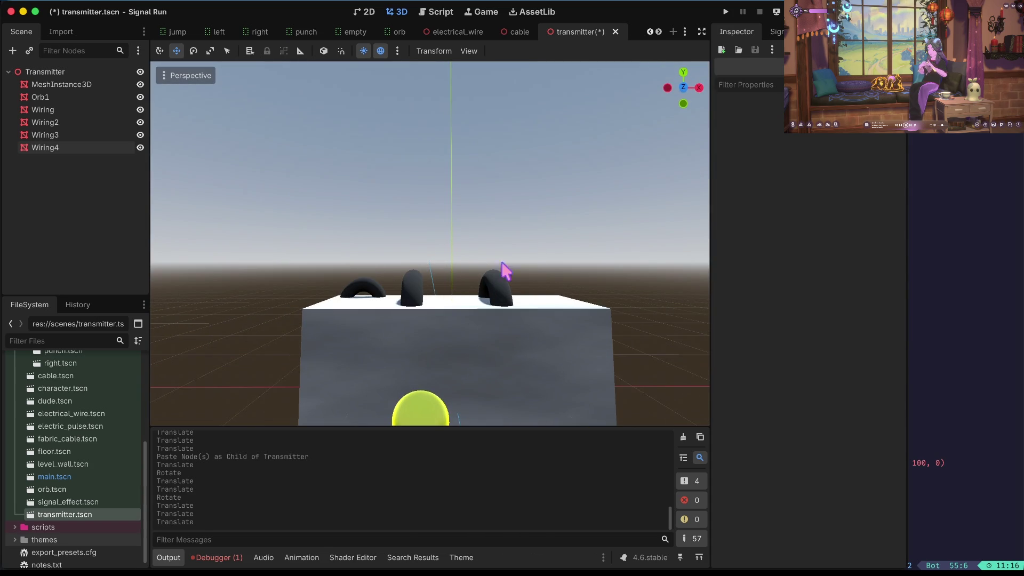
left_click(416, 293)
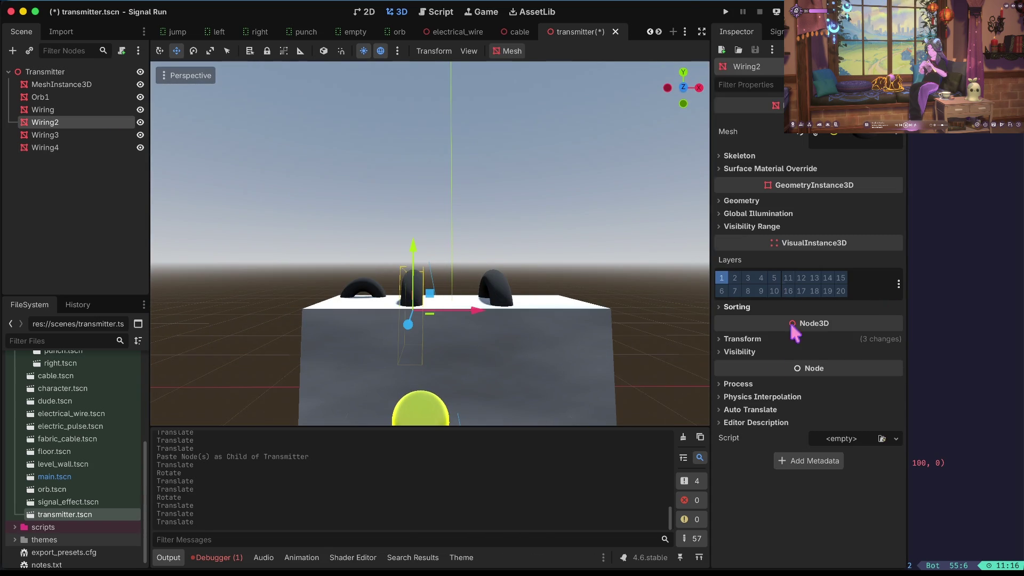
left_click(742, 339)
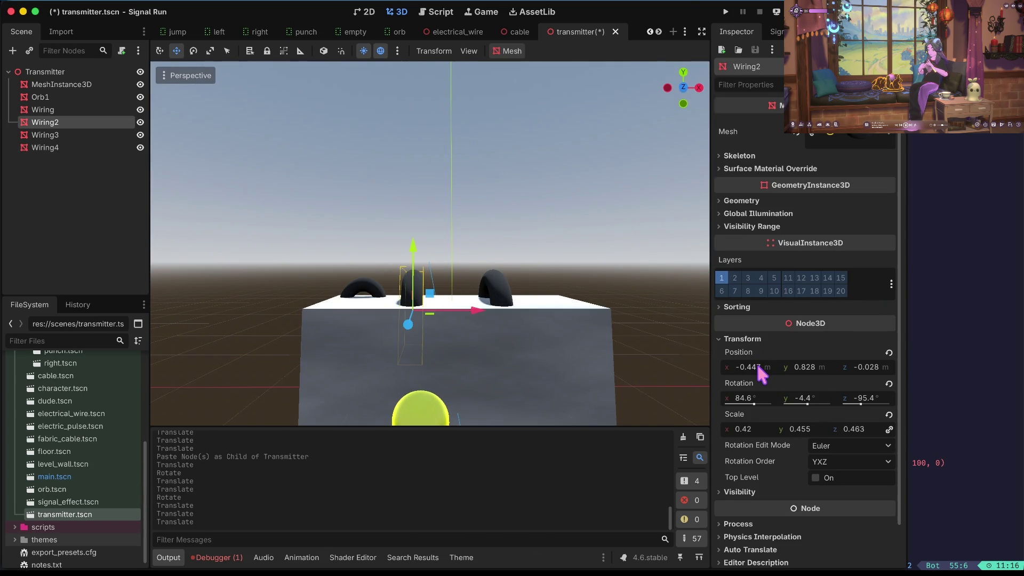
scroll(758, 364, "down", 1)
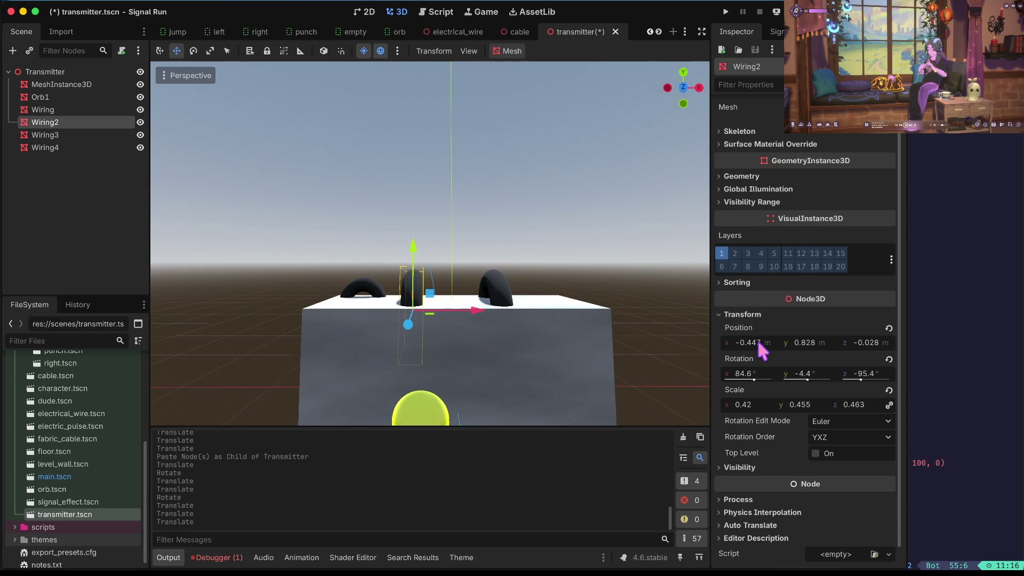
left_click(764, 347)
type("-0.")
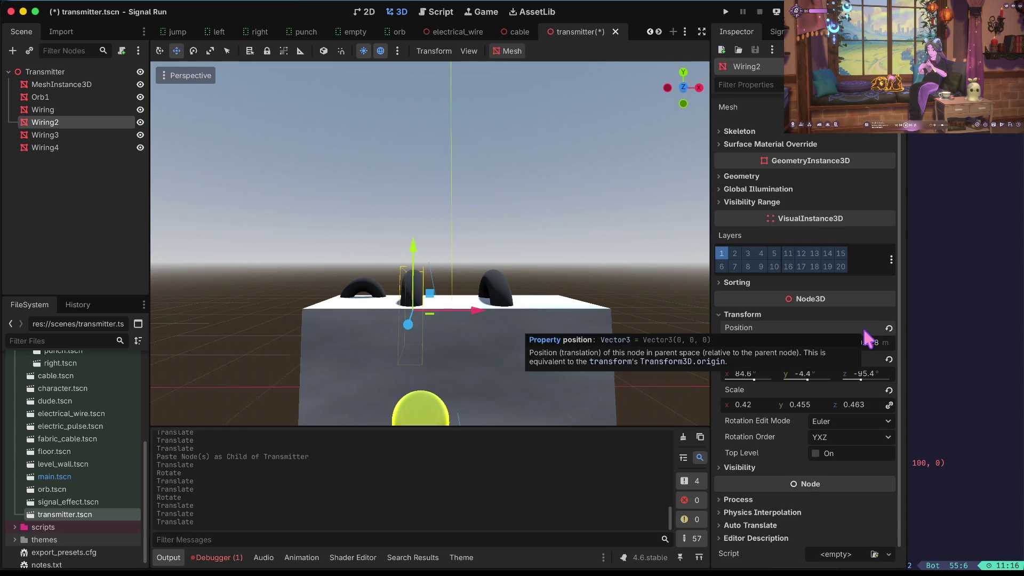
type("44")
key("Tab")
key("ctrl+s")
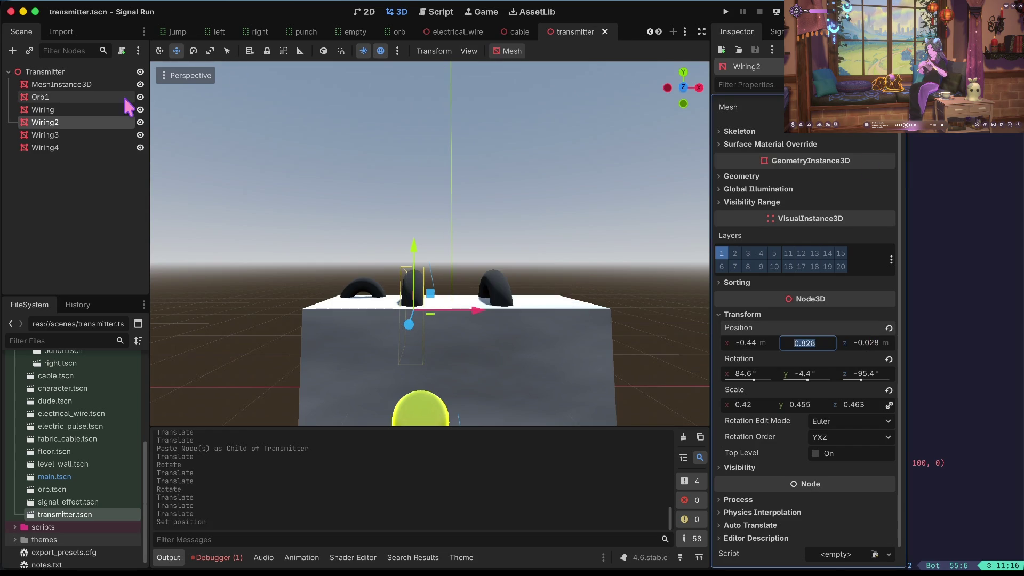
- Set Wiring's Position x to 0.44 and save the scene
left_click(96, 135)
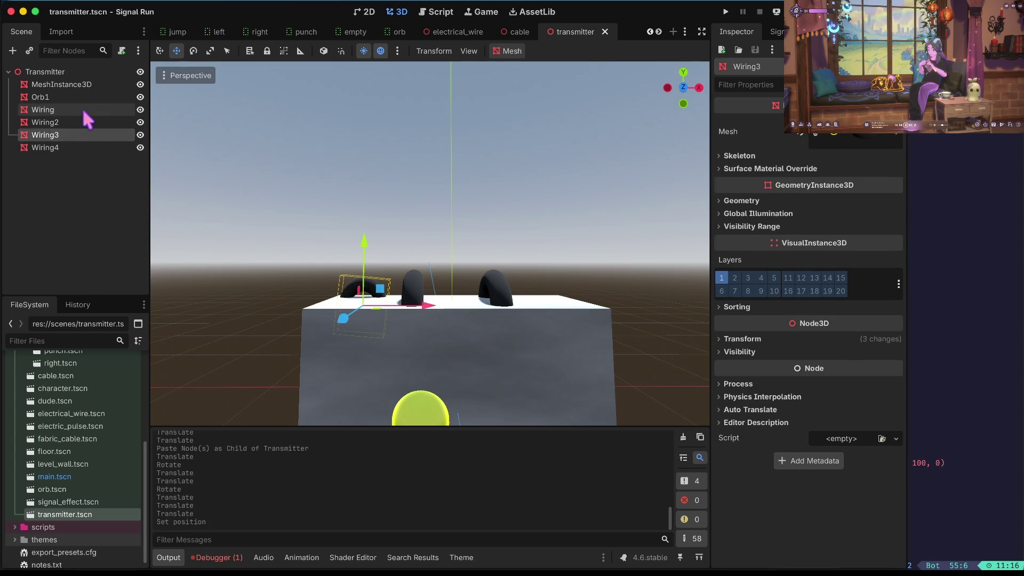
left_click(83, 110)
scroll(755, 462, "down", 10)
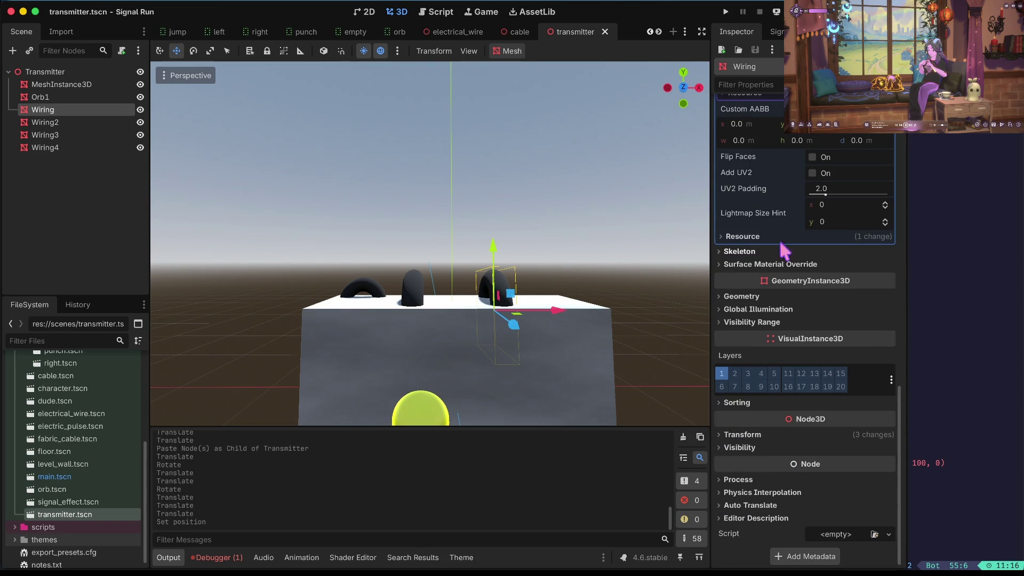
left_click(742, 434)
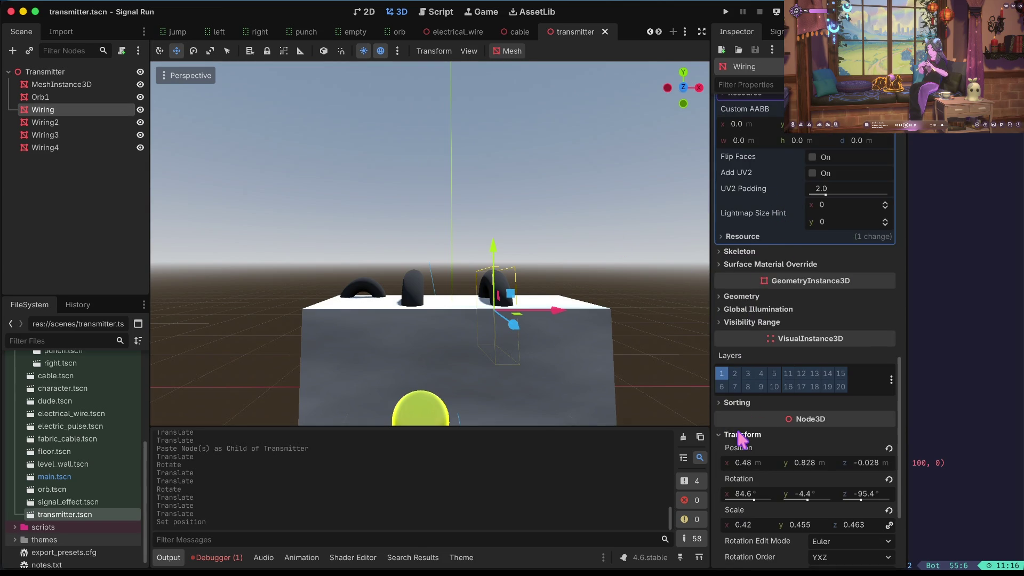
scroll(741, 438, "down", 3)
left_click(754, 340)
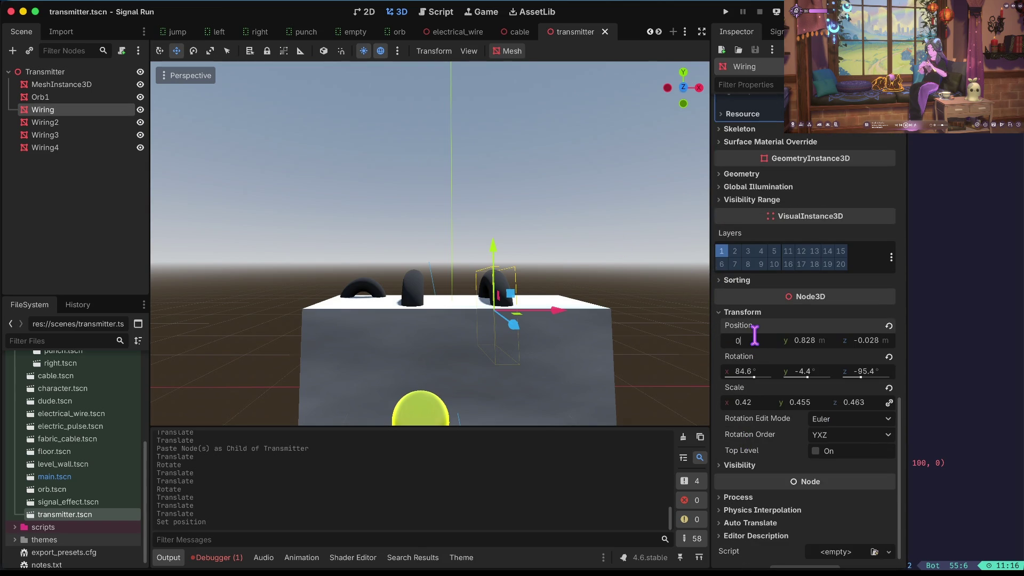
type(".44")
key("Tab")
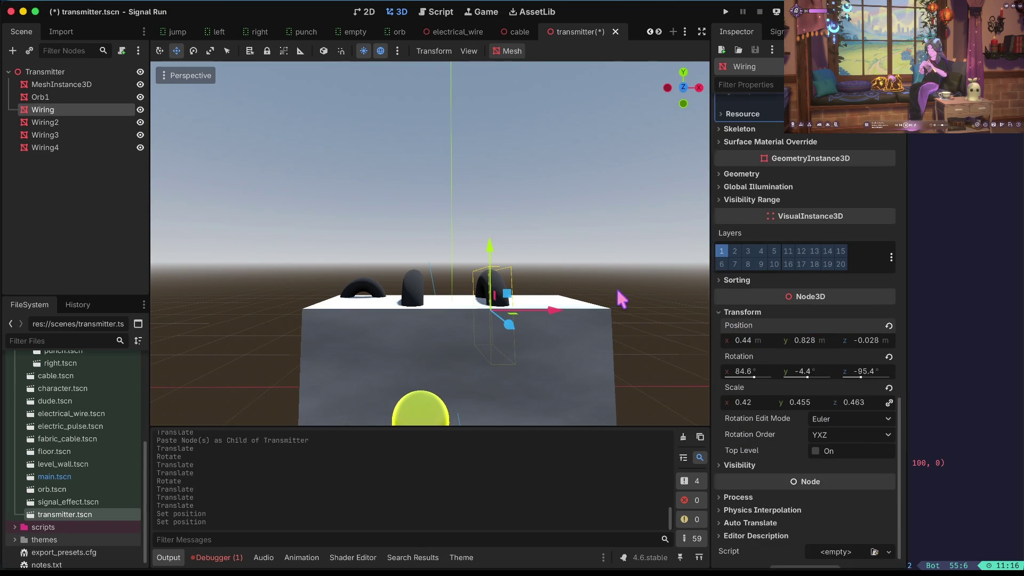
left_click(616, 286)
left_click_drag(616, 287, 616, 287)
key("ctrl+s")
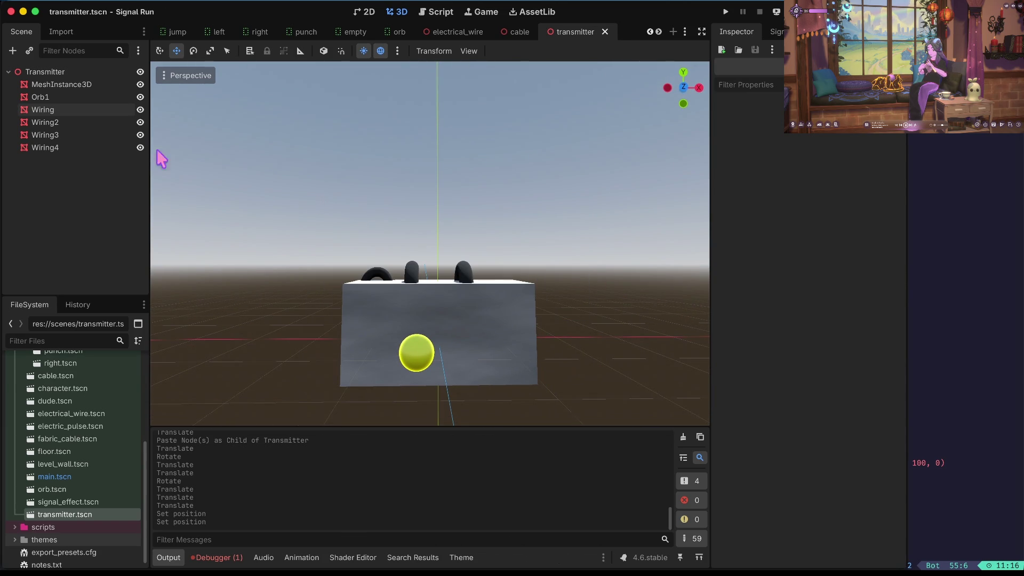
- Slide Orb1 left along the X axis on the box front and save
left_click(72, 85)
left_click(69, 97)
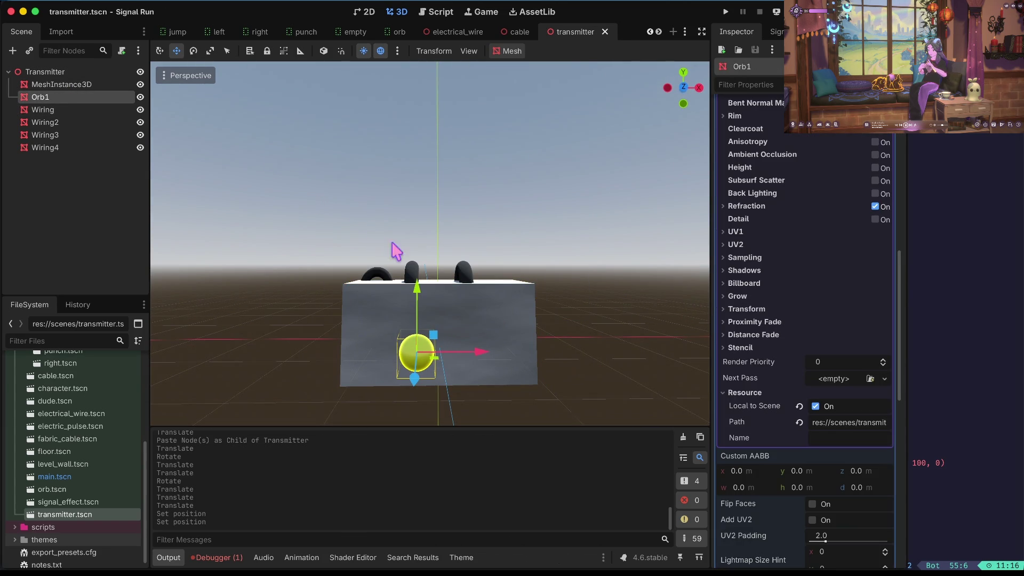
mouse_move(475, 346)
left_mouse_down()
mouse_move(497, 356)
mouse_move(456, 356)
left_mouse_up()
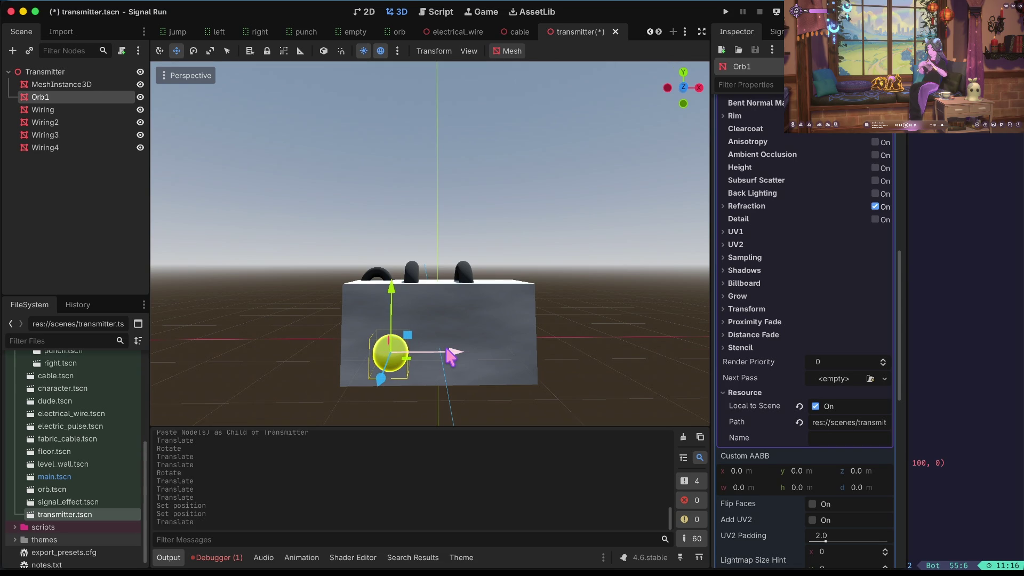
left_click(507, 323)
left_click(612, 342)
key("ctrl+s")
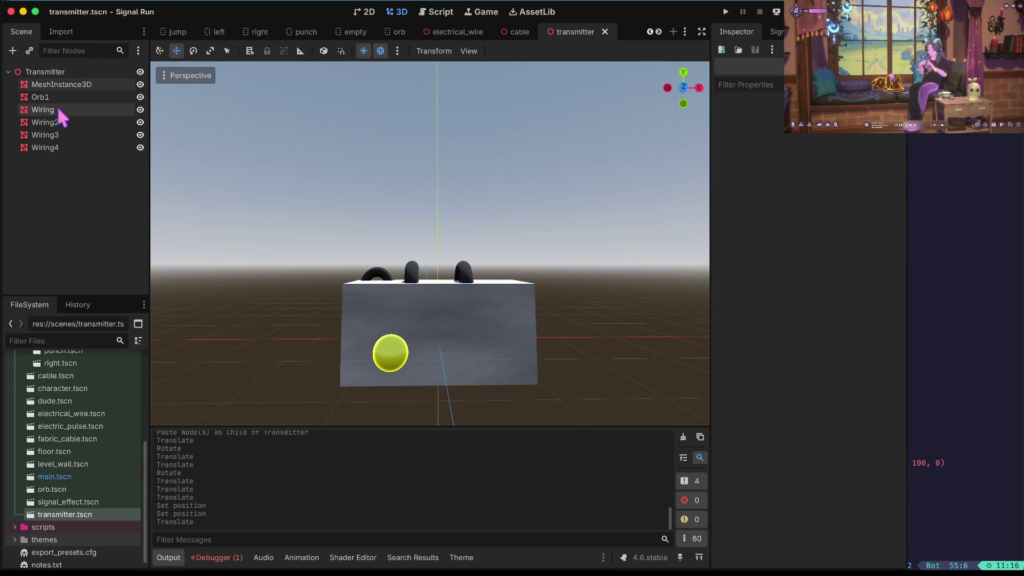
left_click(52, 97)
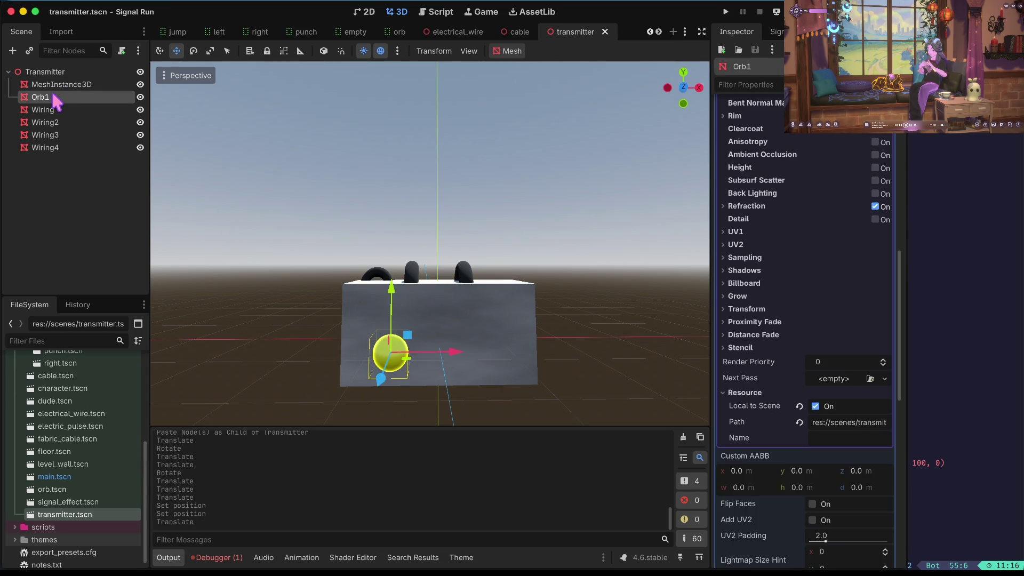
right_click(83, 100)
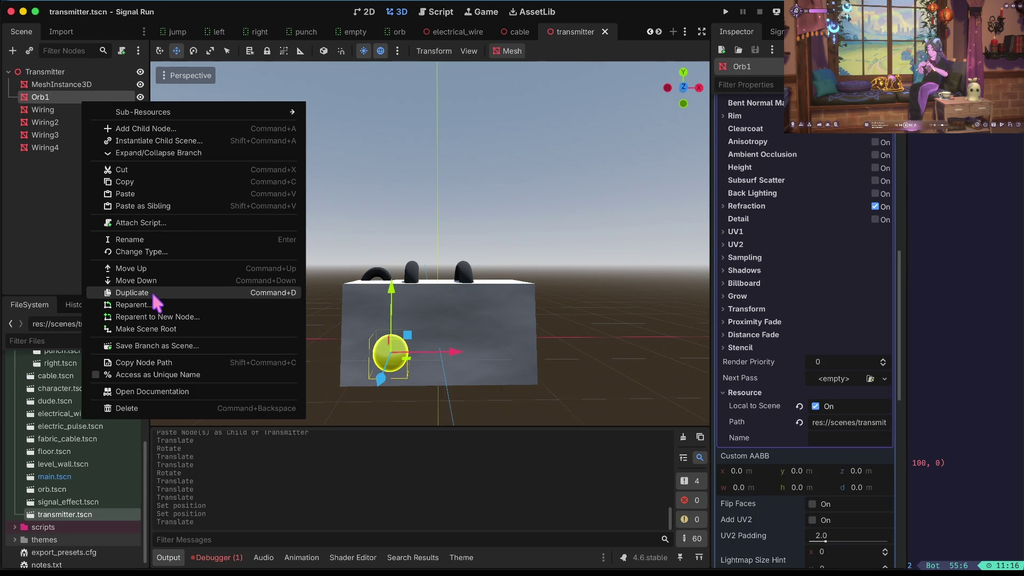
- Duplicate Orb1 as Orb2, move it right along X, and save the scene
left_click(132, 293)
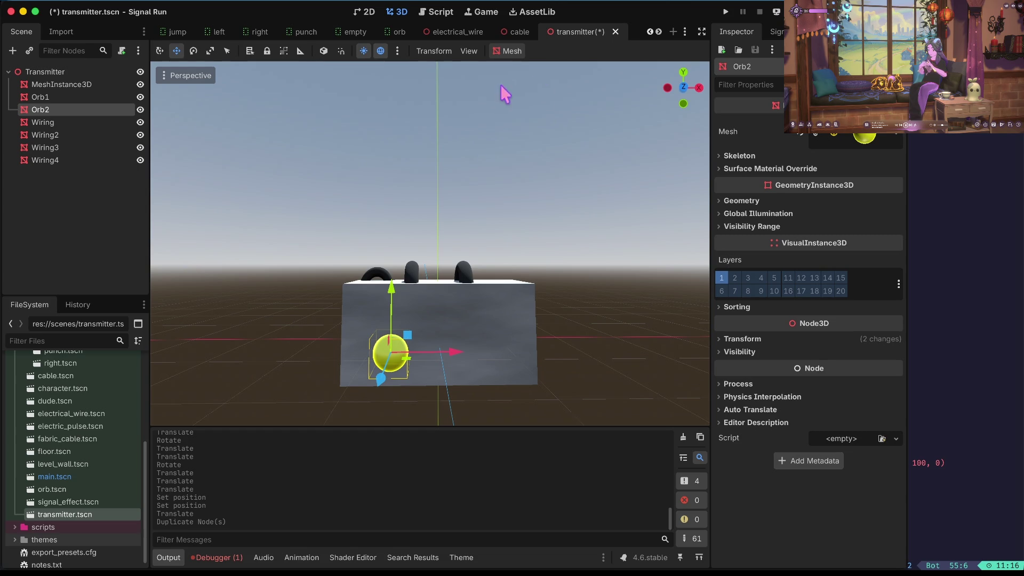
left_click(860, 136)
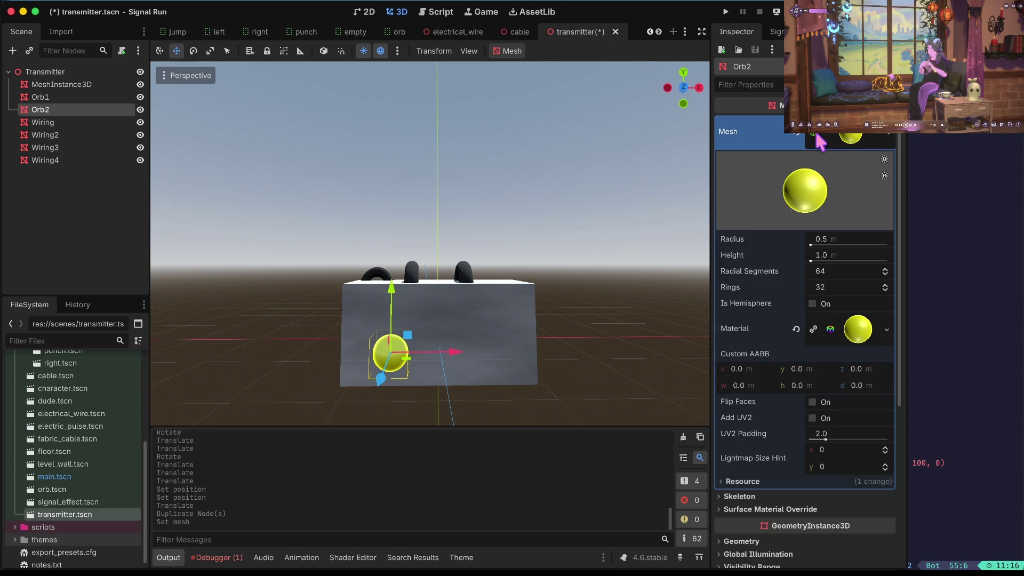
scroll(842, 277, "down", 5)
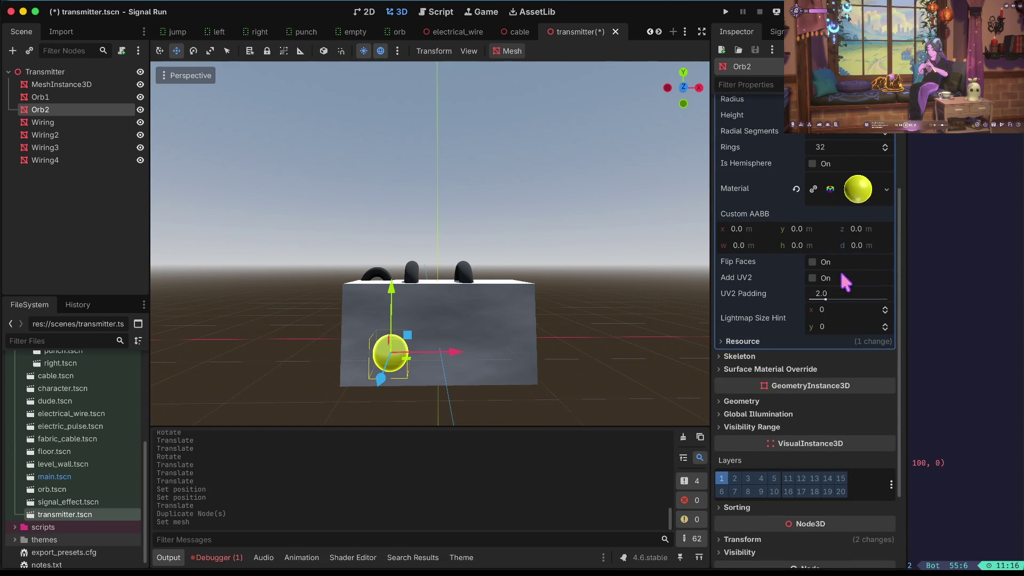
left_click(811, 186)
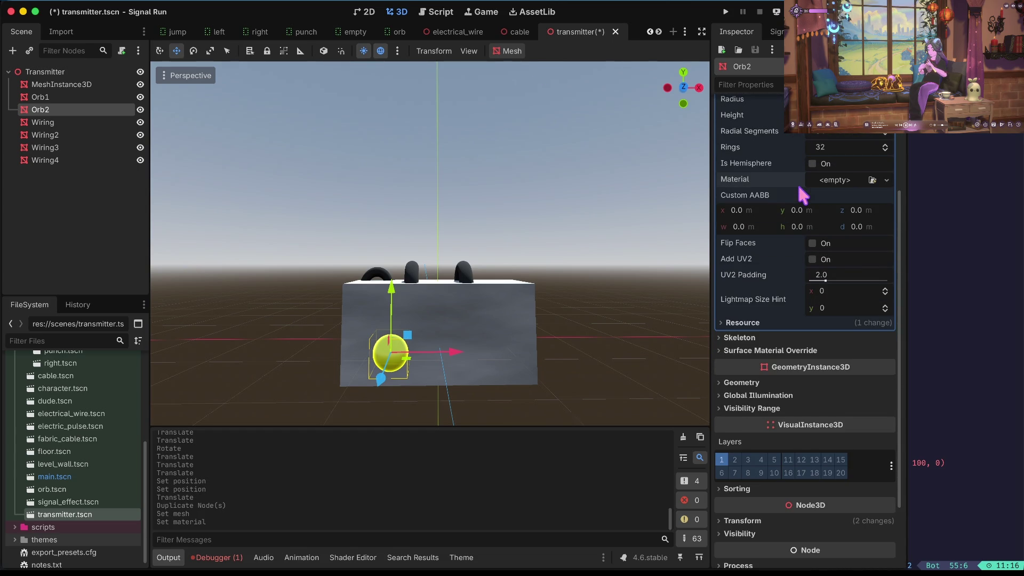
key("ctrl+z")
left_click(55, 97)
left_click(54, 105)
left_click_drag(475, 351, 567, 356)
left_click(863, 188)
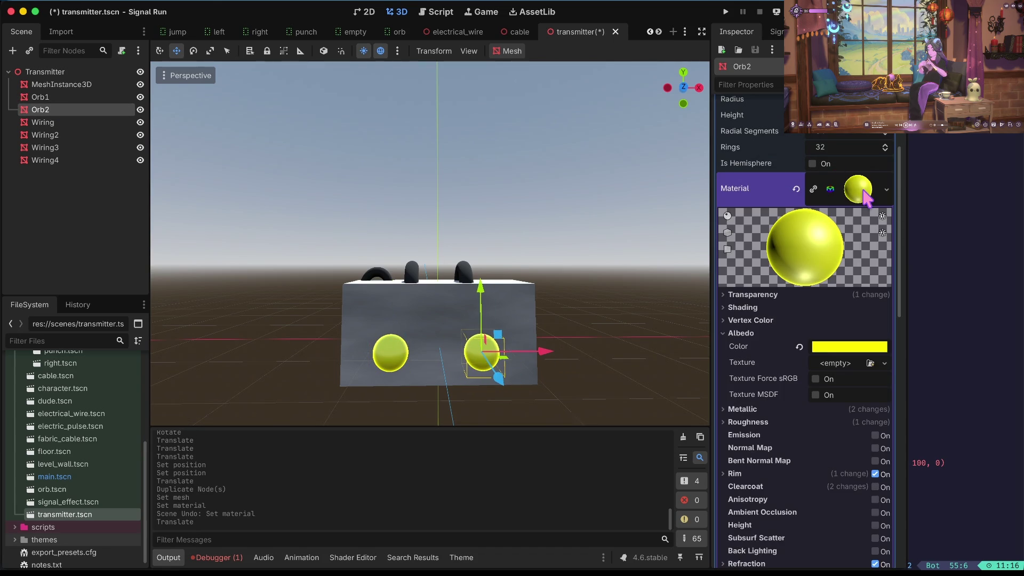
key("ctrl+s")
- Orbit closer to the box, check both orbs, and launch the game
left_click(679, 294)
left_click_drag(552, 296, 256, 192)
left_click(40, 110)
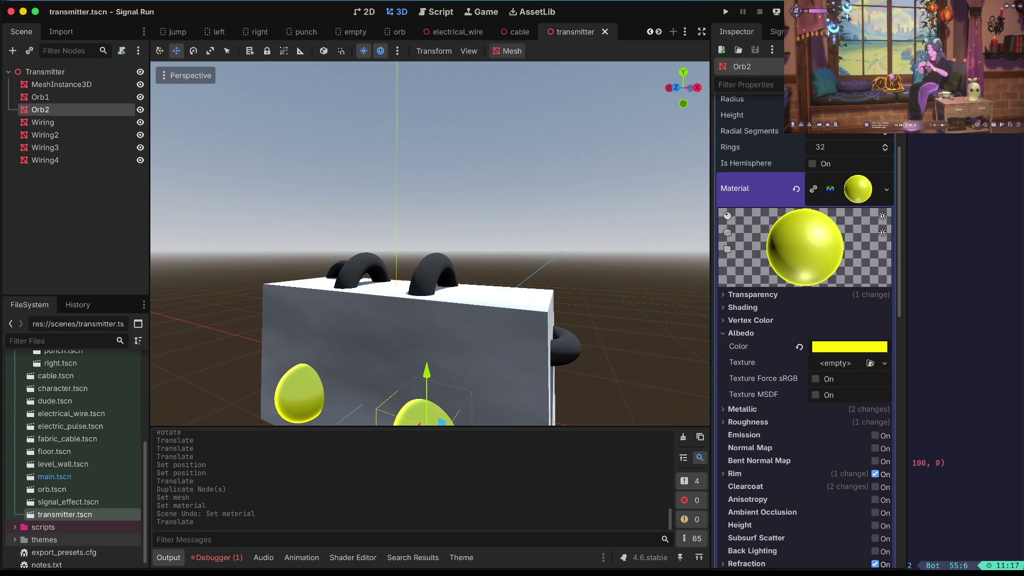
scroll(410, 234, "down", 3)
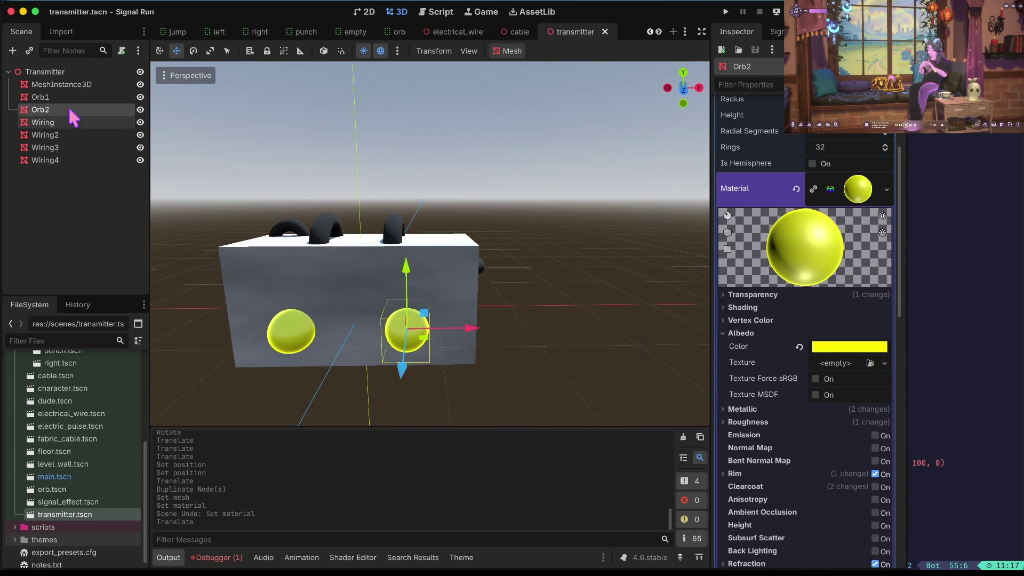
left_click(41, 96)
scroll(769, 377, "down", 10)
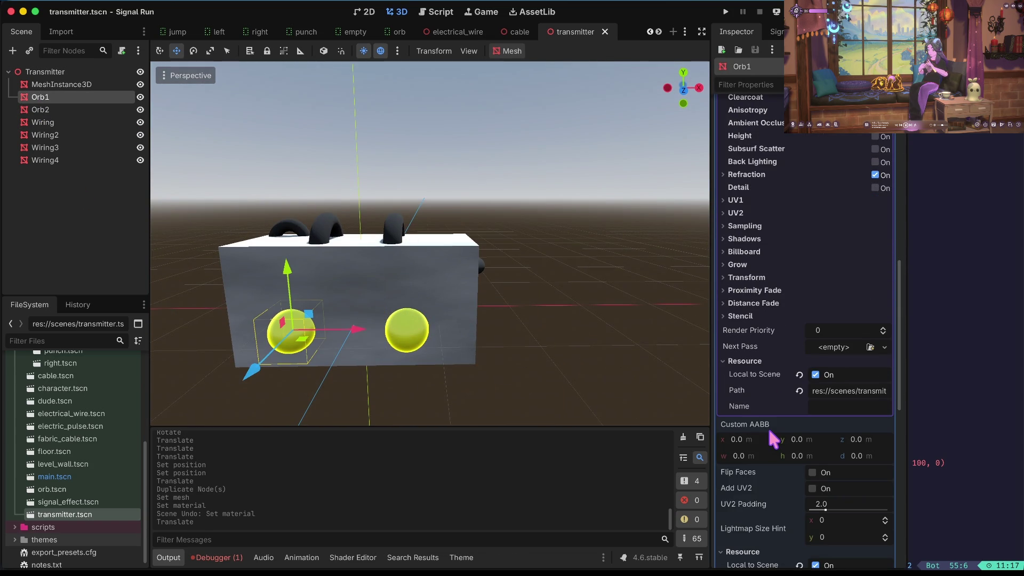
scroll(769, 433, "down", 3)
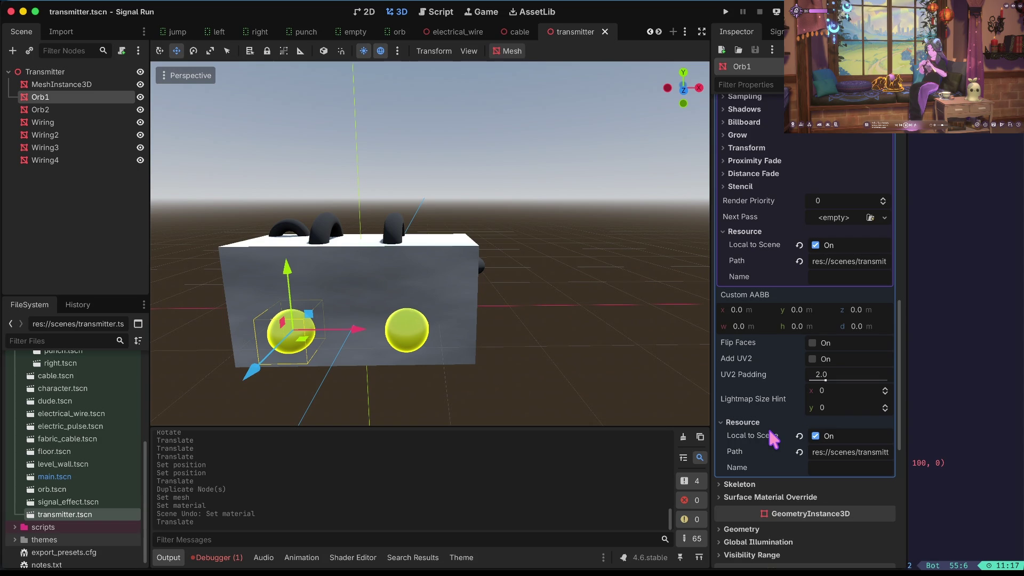
key("super+r")
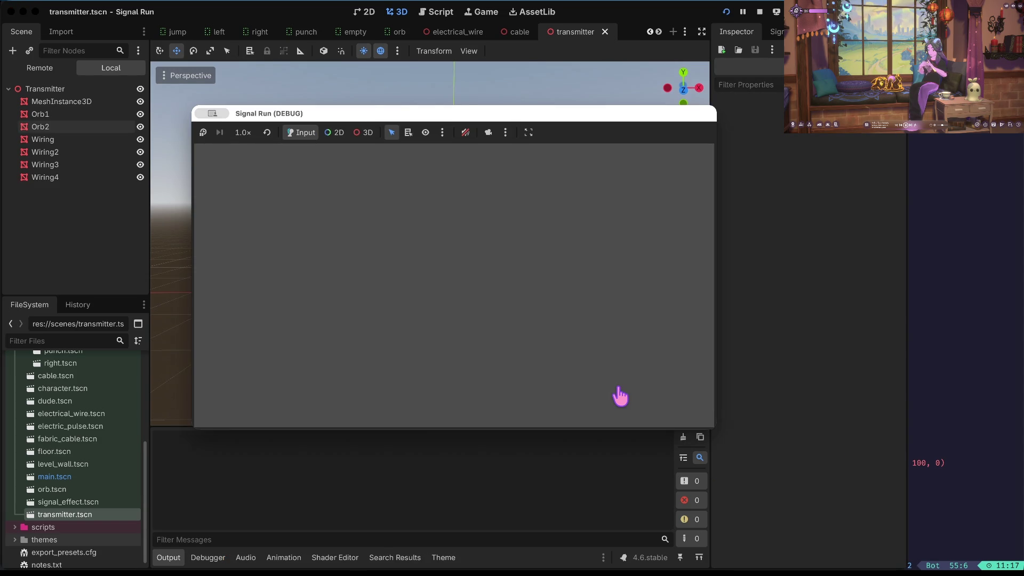
- Play the Signal Run test with both orbs green, then stop it to return to the scene
left_click(864, 283)
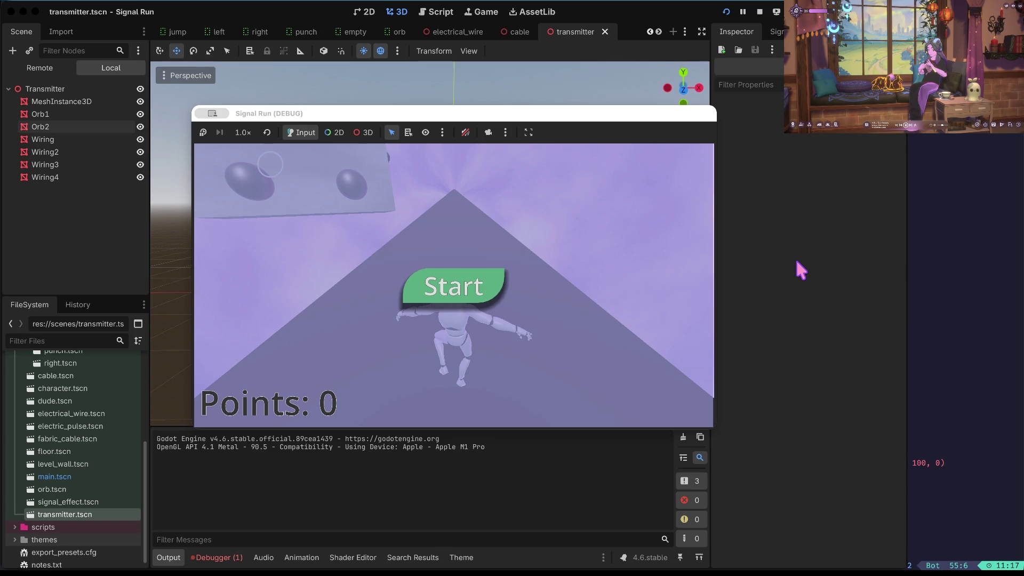
left_click(442, 297)
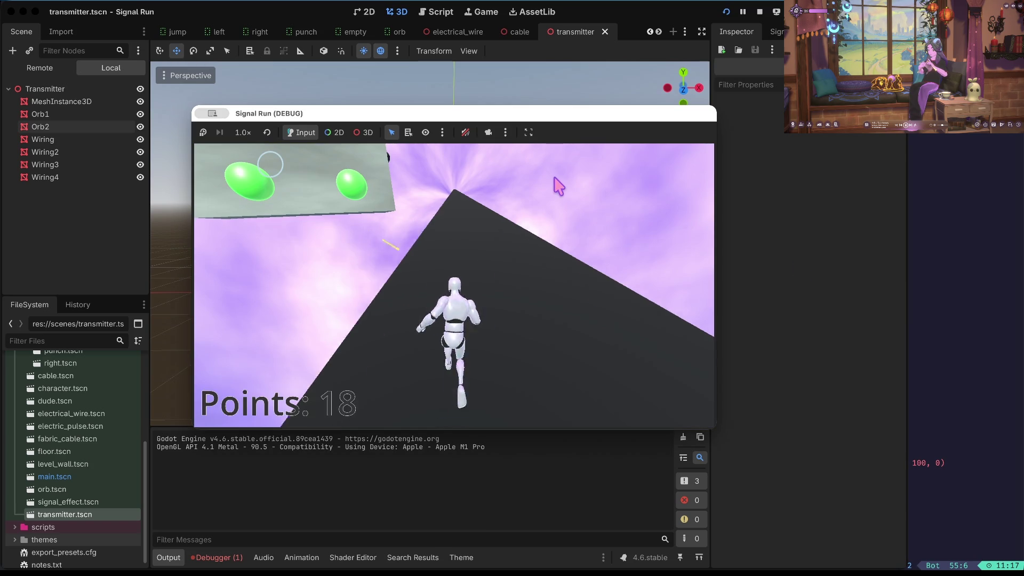
left_click(760, 11)
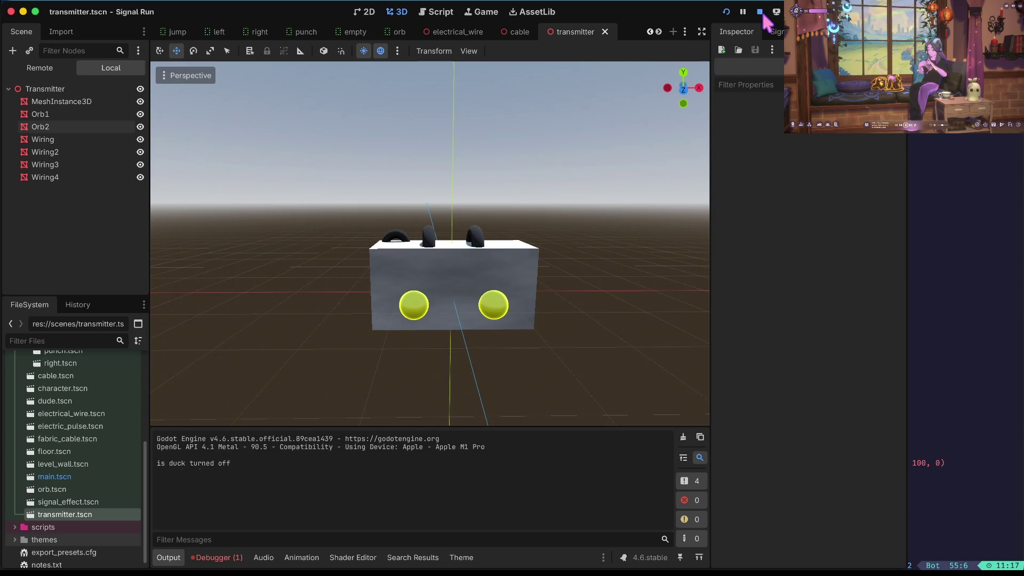
- Try resetting Orb2's albedo and making its material unique, undoing and redoing the changes
left_click(75, 108)
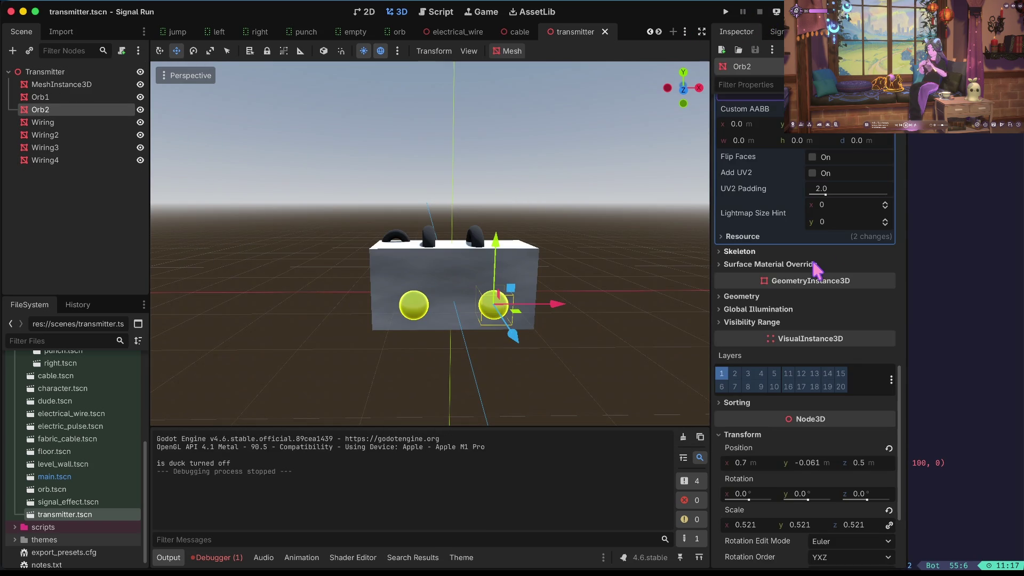
scroll(811, 257, "up", 10)
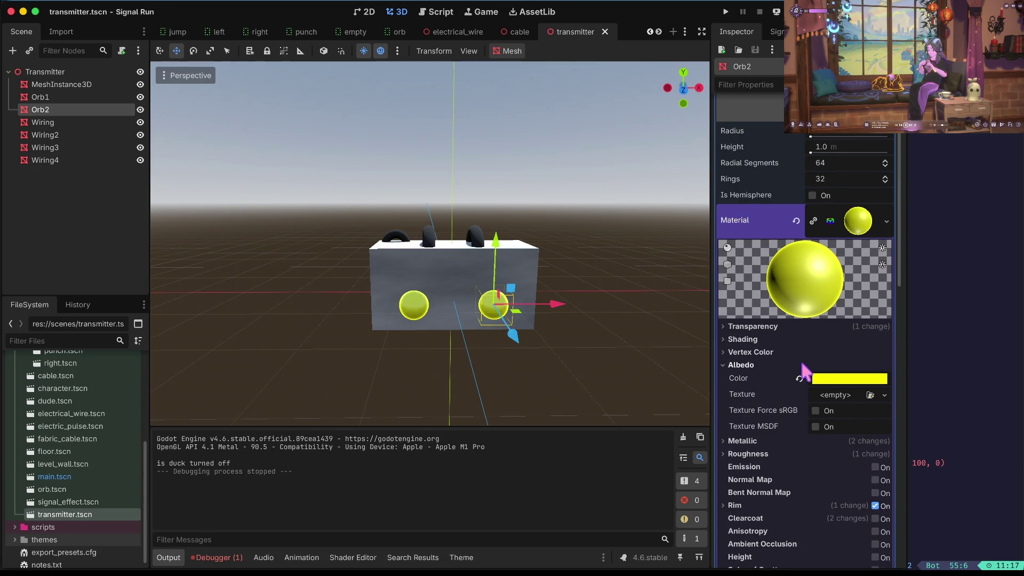
left_click(799, 379)
key("ctrl+z")
key("ctrl+z")
key("ctrl+z")
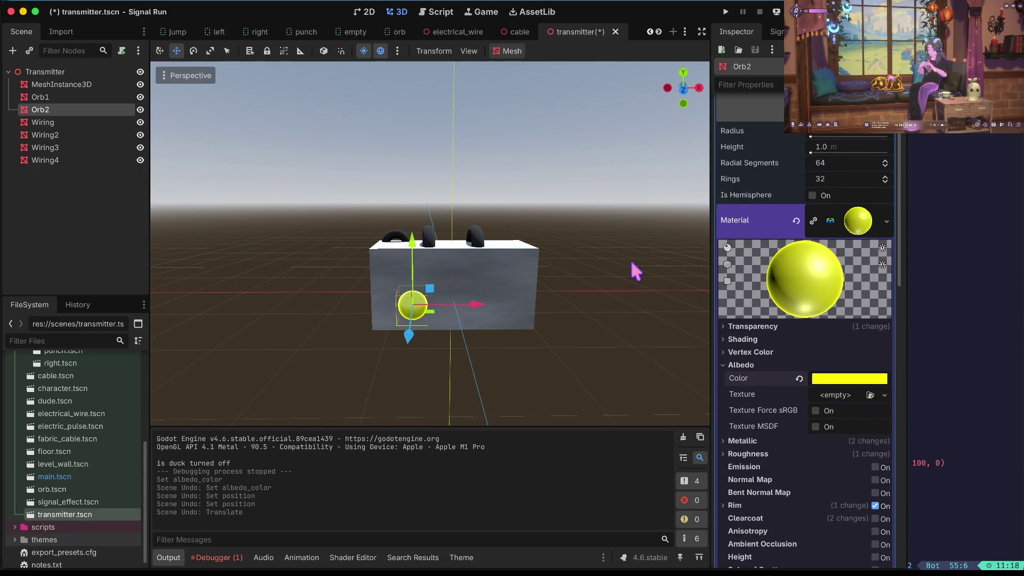
left_click(813, 222)
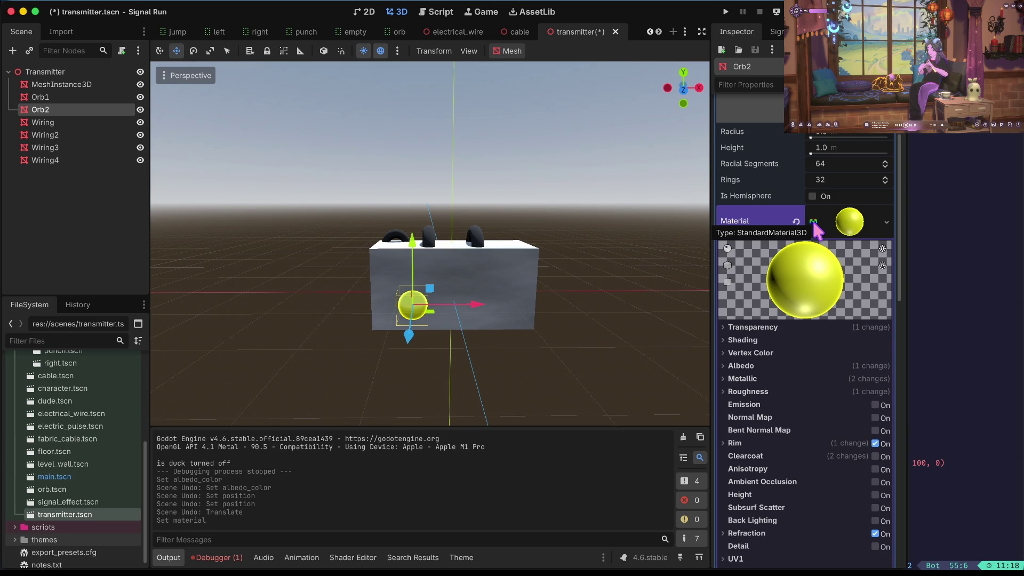
key("ctrl+z")
key("ctrl+z")
key("ctrl+shift+z")
key("ctrl+shift+z")
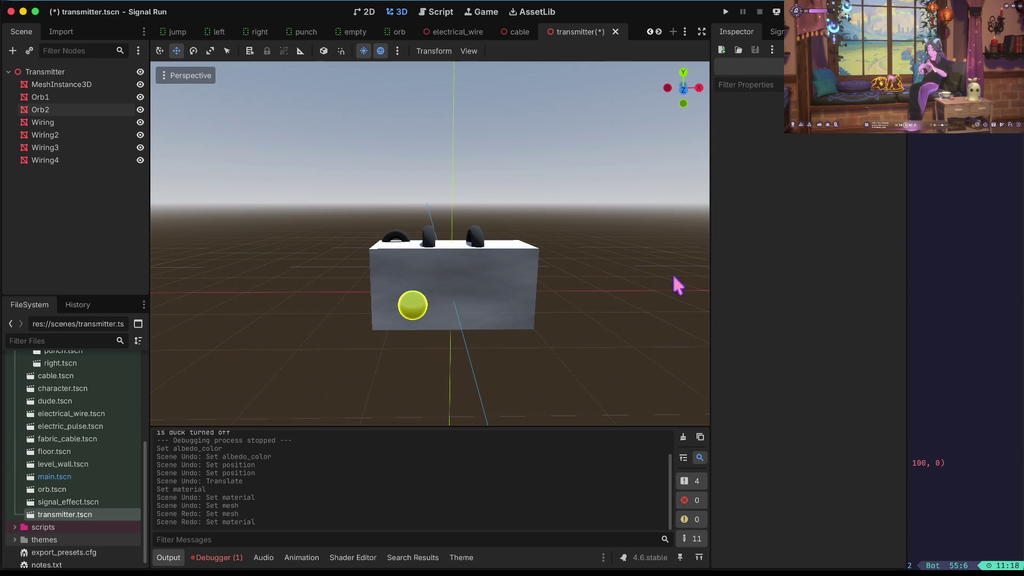
- Set Orb1's Position x to -0.7 and save the scene
left_click(56, 96)
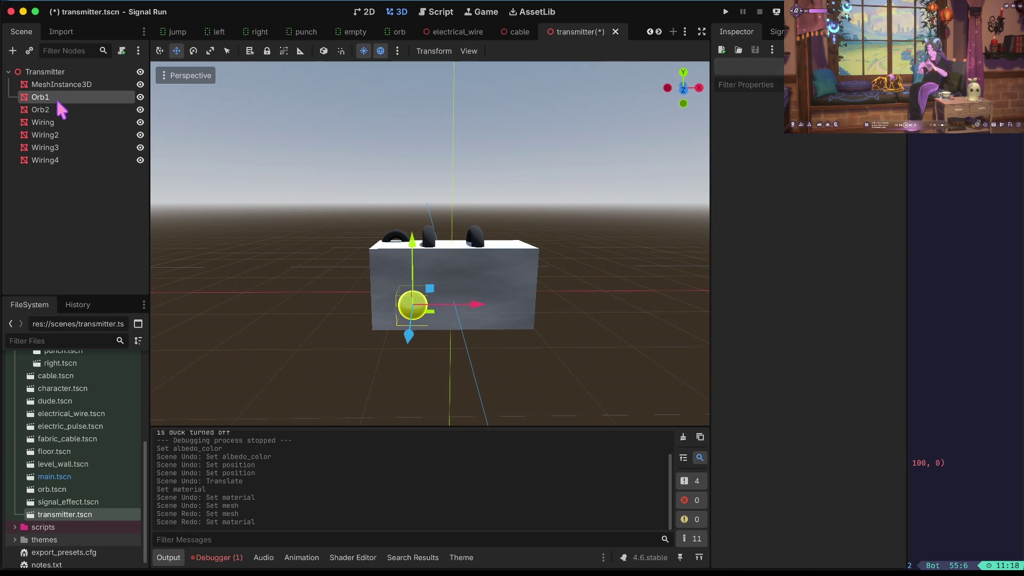
left_click(754, 360)
type("-0.7")
key("Tab")
key("ctrl+s")
- Set Orb2's Position x to 0.7
left_click(53, 110)
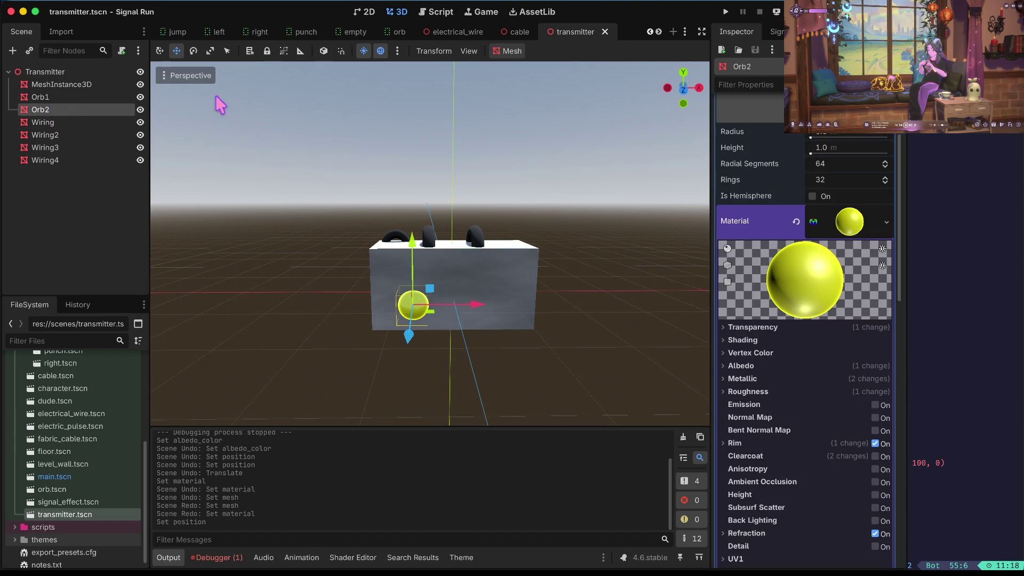
scroll(766, 418, "down", 10)
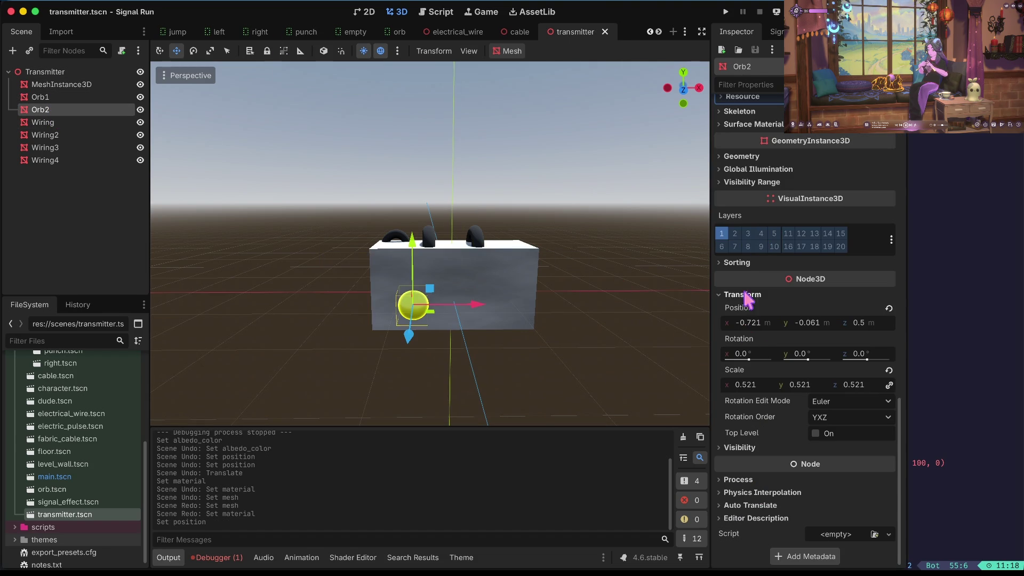
left_click(748, 322)
type("0.7")
key("Tab")
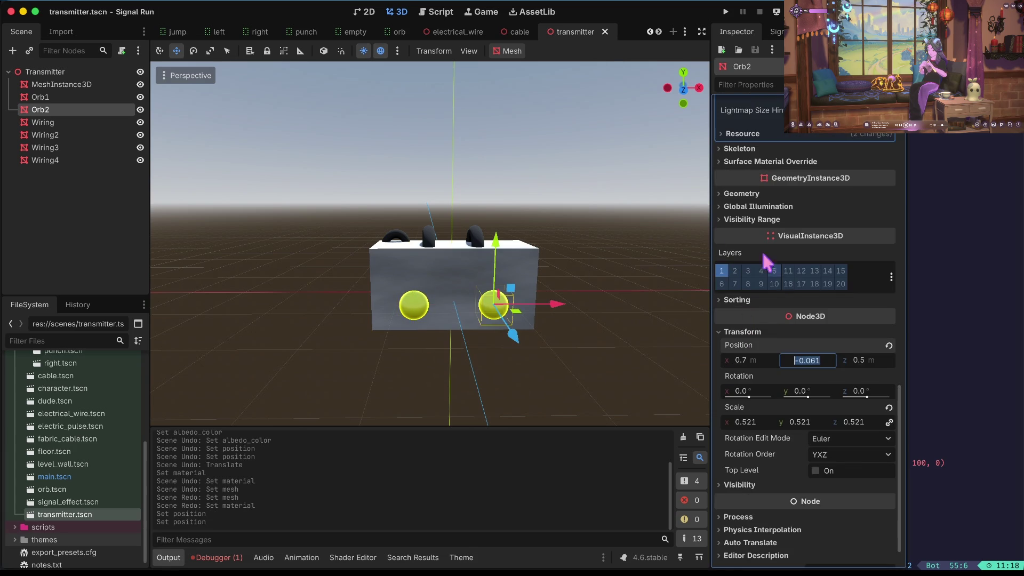
scroll(805, 210, "up", 8)
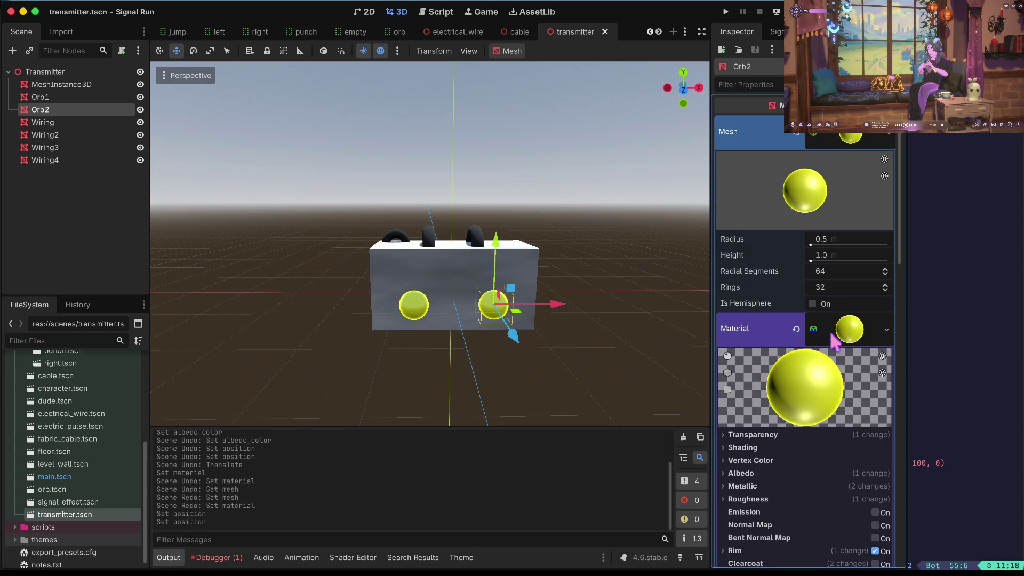
- Expand Orb2's mesh and material properties in the Inspector
left_click(815, 143)
left_click(815, 144)
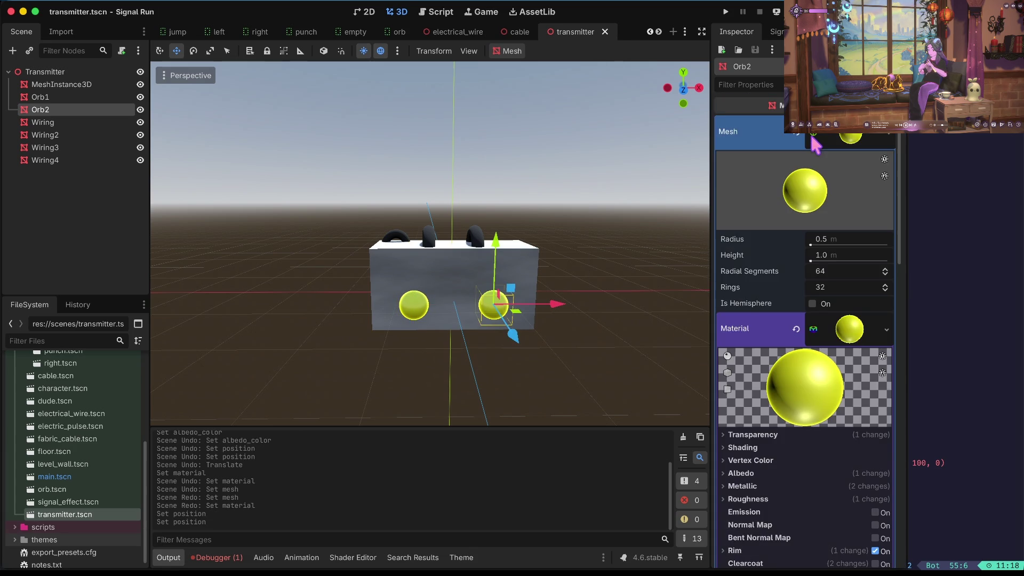
scroll(820, 240, "down", 3)
left_click(811, 247)
left_click(811, 247)
- Revert Orb2's material to <empty>, save the transmitter scene and run the game
left_click(796, 248)
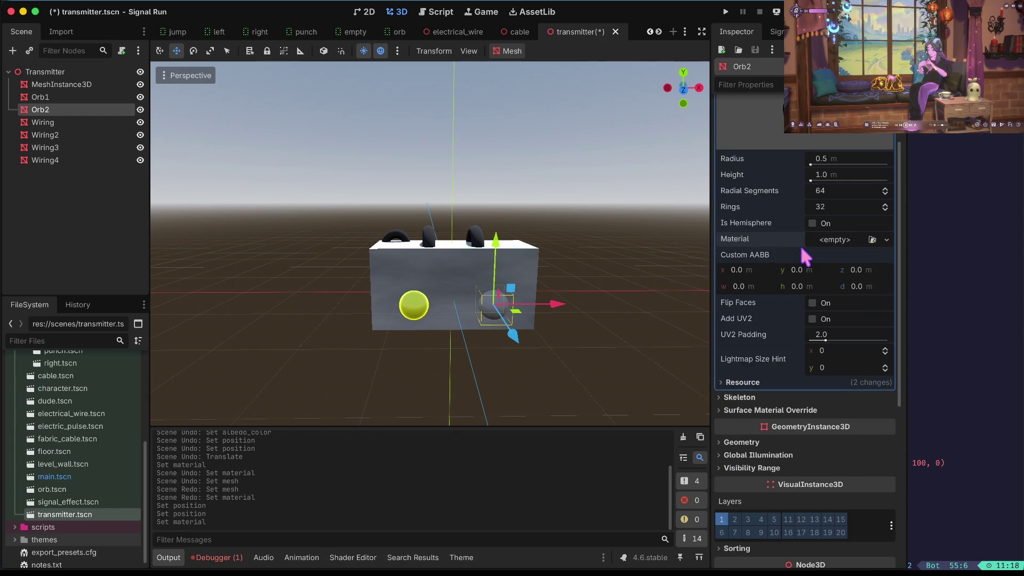
key("ctrl+z")
scroll(826, 299, "down", 5)
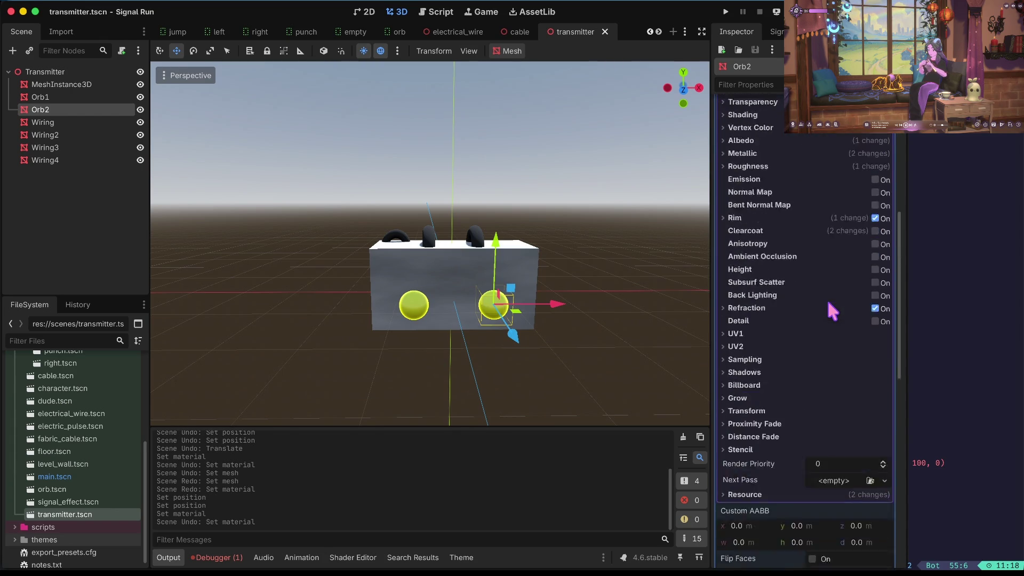
scroll(827, 296, "up", 3)
scroll(869, 214, "up", 2)
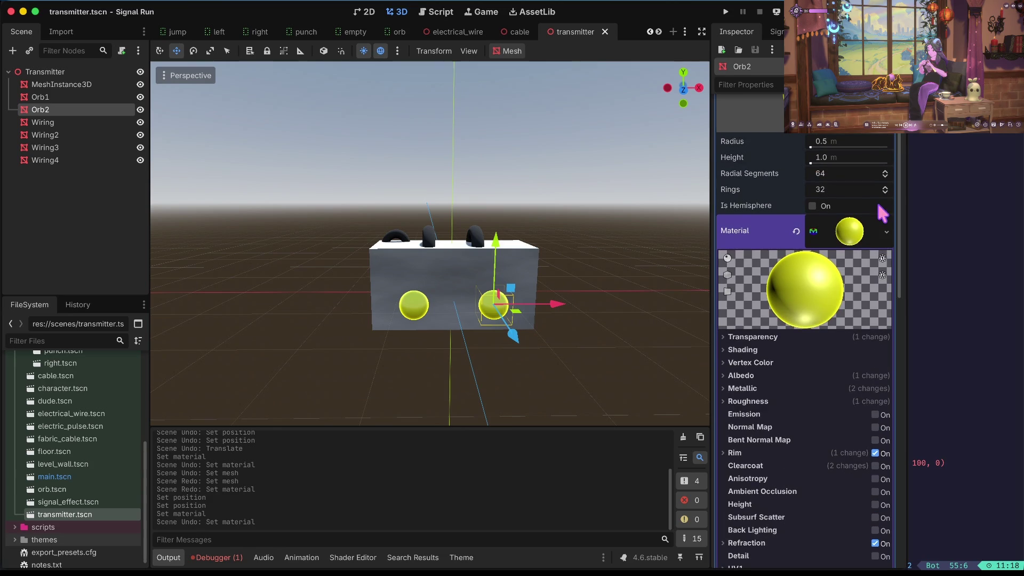
left_click(797, 232)
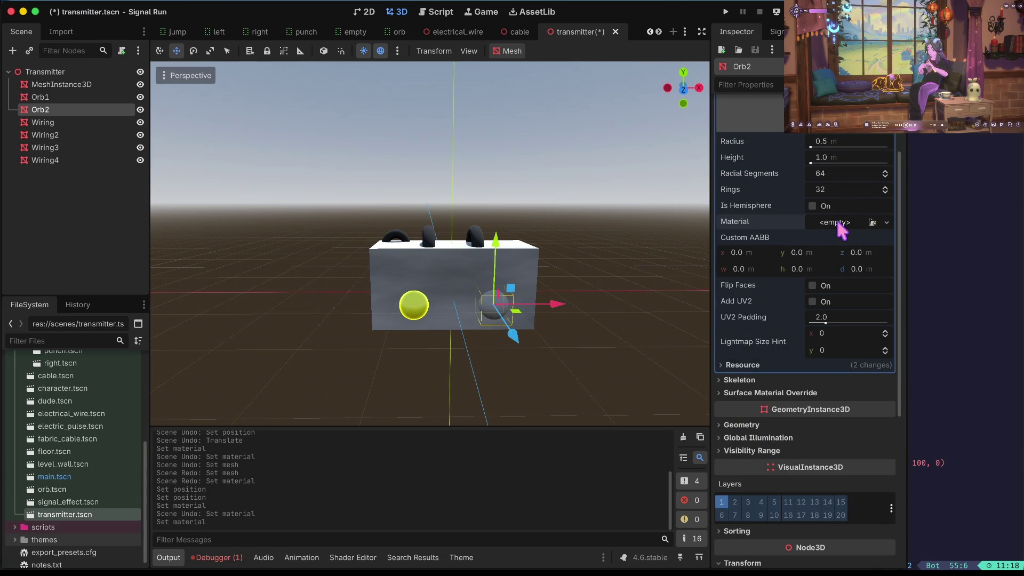
key("ctrl+s")
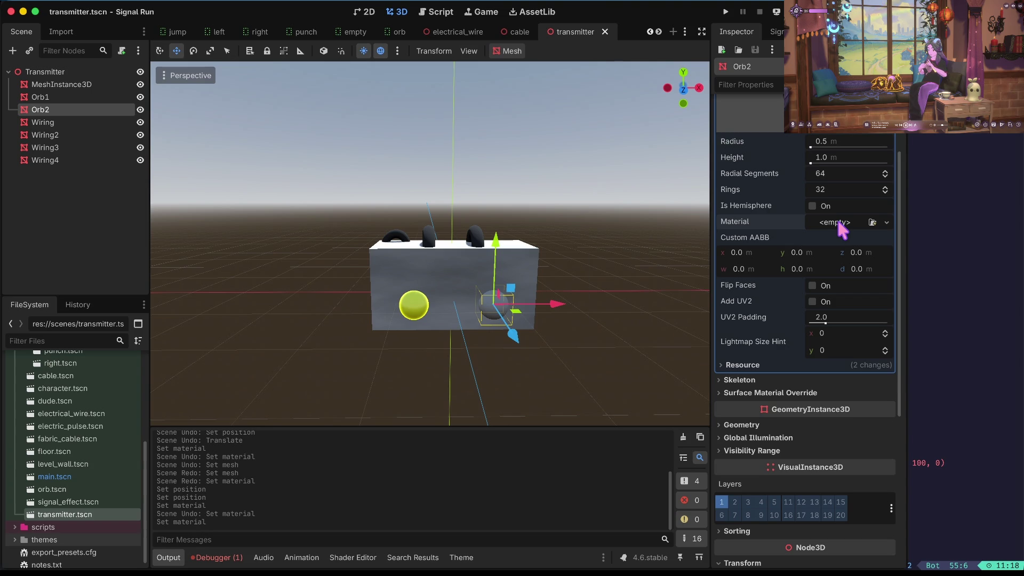
key("F5")
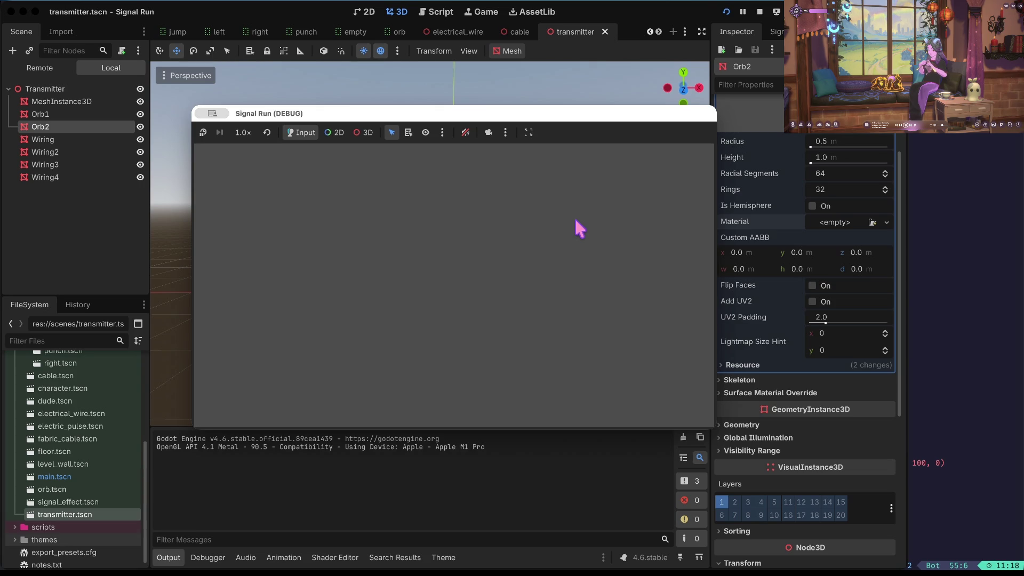
- Start a run and check that Orb2 stays grey while the other orb changes colour, then stop
left_click(496, 282)
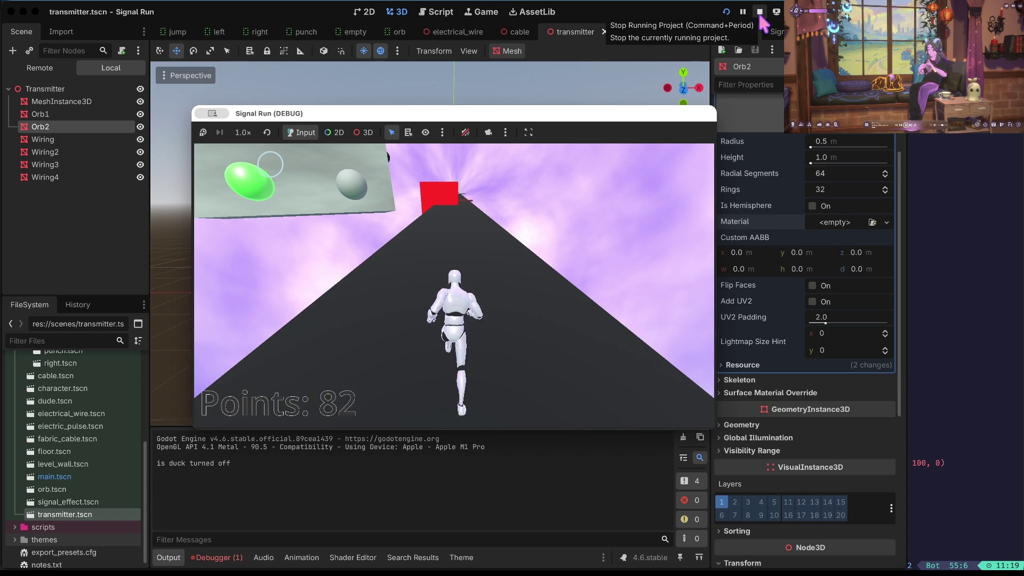
left_click(760, 23)
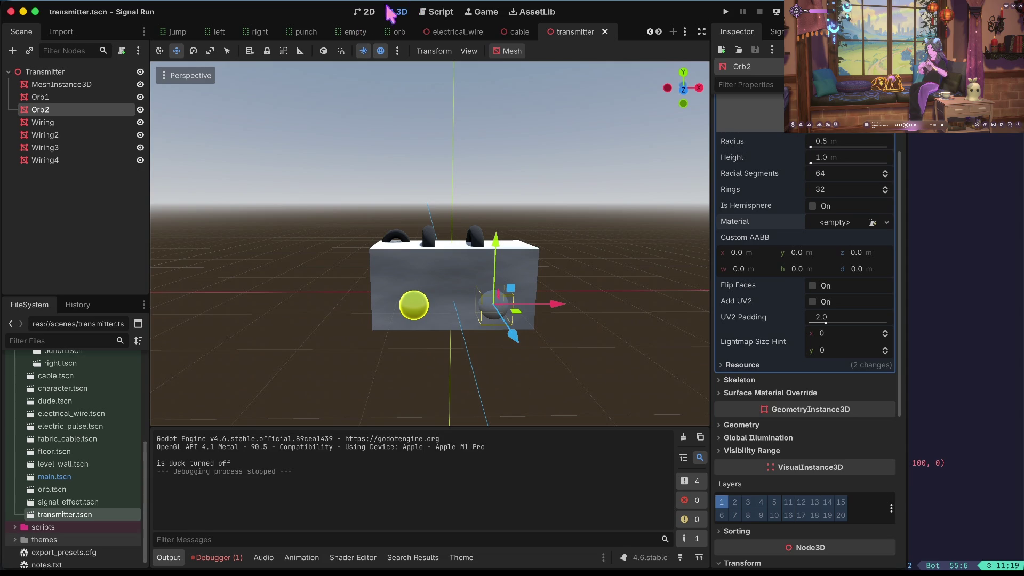
- Open main.tscn, switch to 2 Viewports, and preview Camera3D in the right view
left_click(63, 479)
double_click(65, 483)
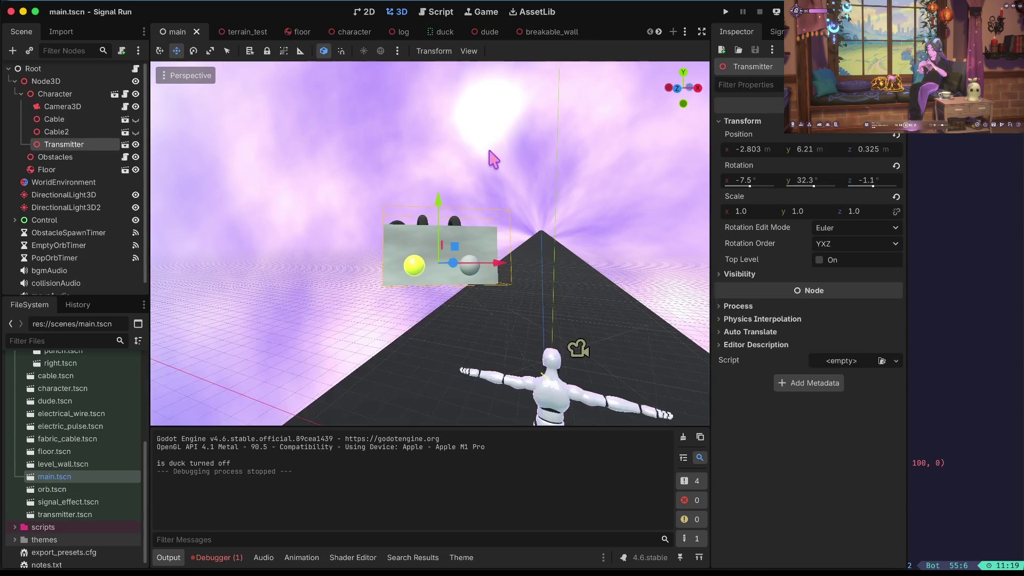
scroll(471, 217, "down", 5)
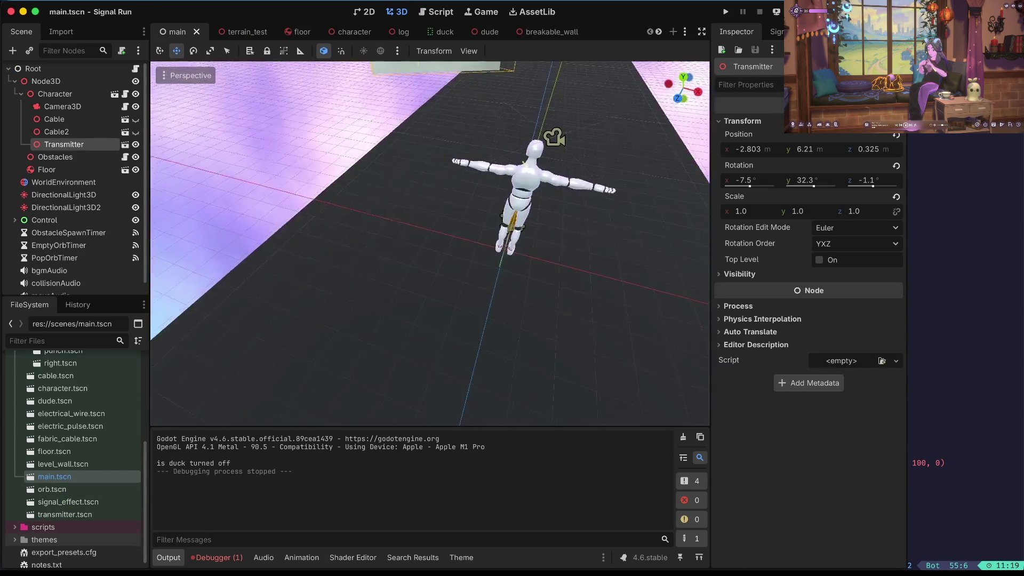
left_click(469, 51)
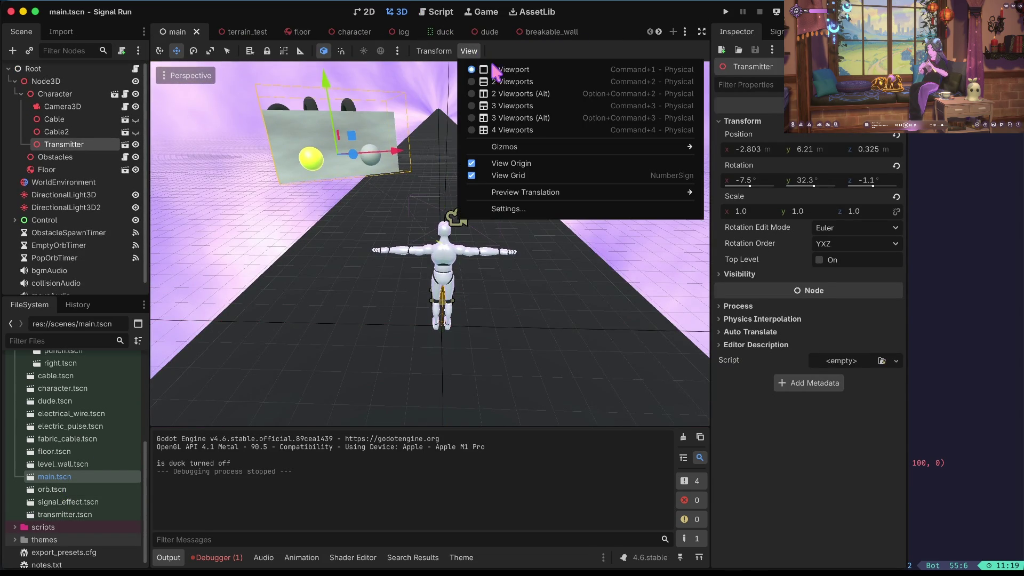
left_click(508, 94)
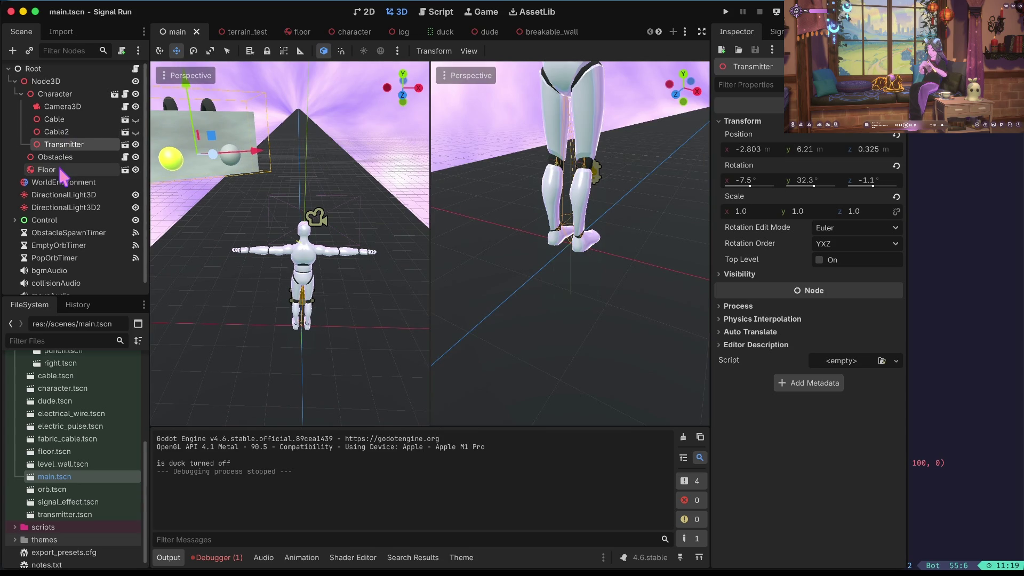
left_click(65, 108)
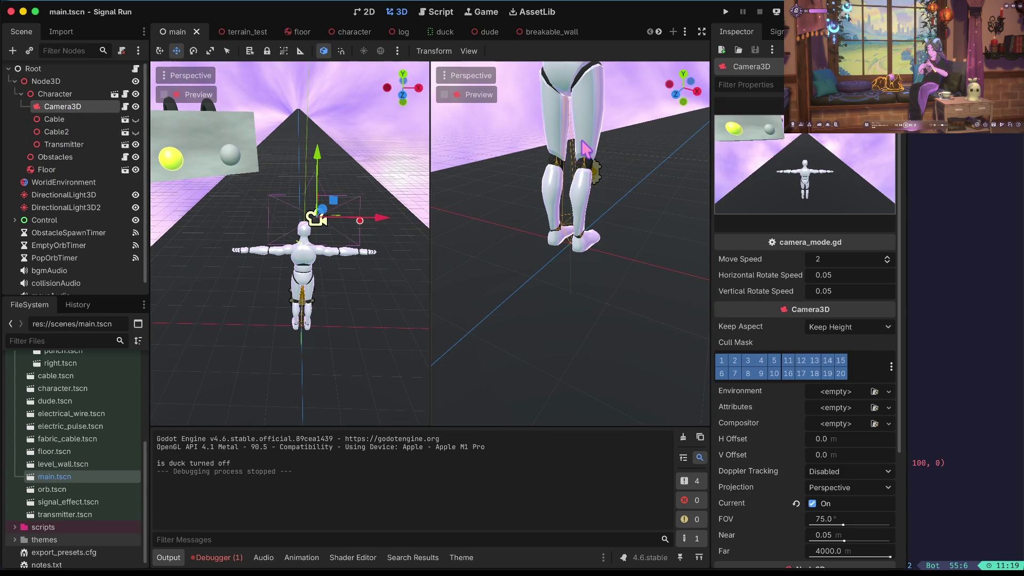
left_click(470, 94)
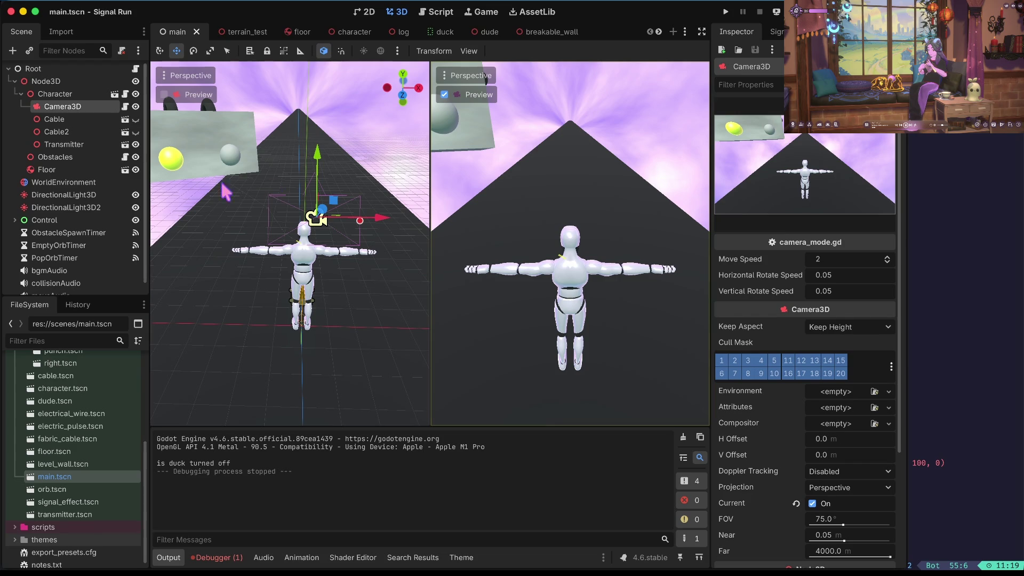
- Lower and centre the Transmitter, rotate it to about 44.5° on Y, then save and run
left_click(65, 147)
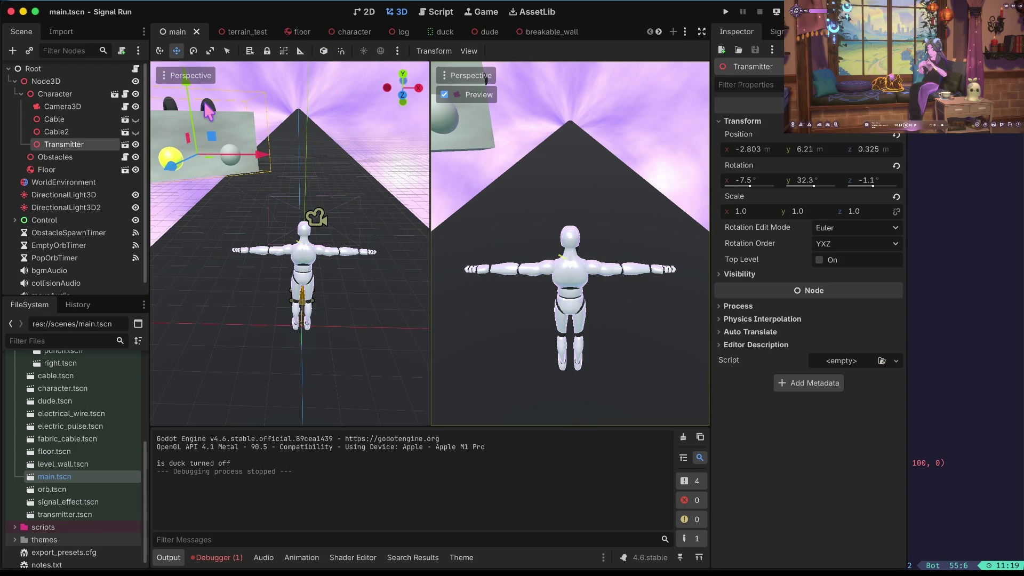
left_click_drag(192, 107, 195, 170)
mouse_move(271, 208)
left_mouse_down()
mouse_move(456, 205)
mouse_move(360, 205)
left_mouse_up()
key("e")
left_click_drag(291, 182, 292, 207)
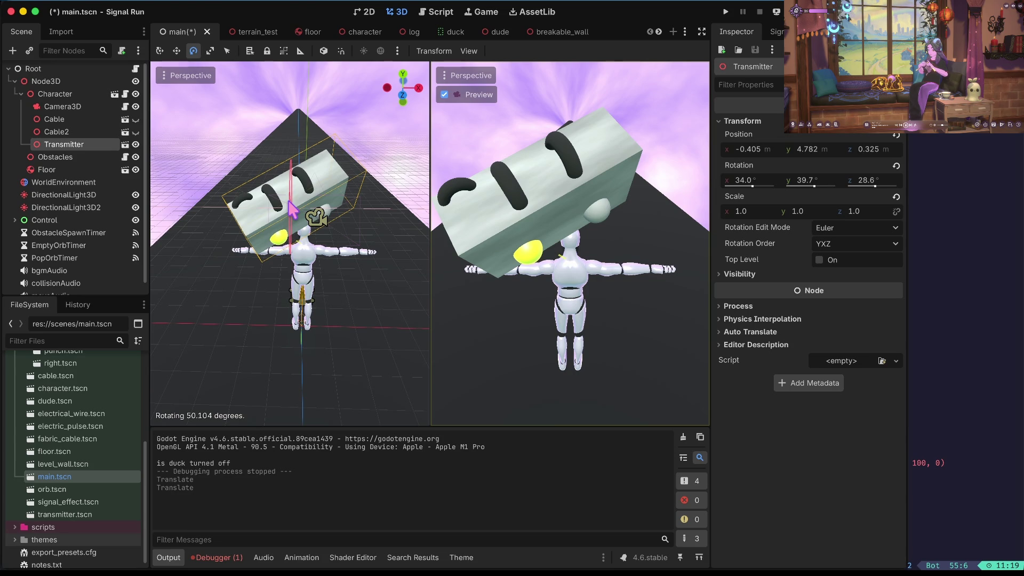
mouse_move(293, 214)
left_mouse_down()
mouse_move(284, 214)
mouse_move(314, 218)
left_mouse_up()
key("ctrl+s")
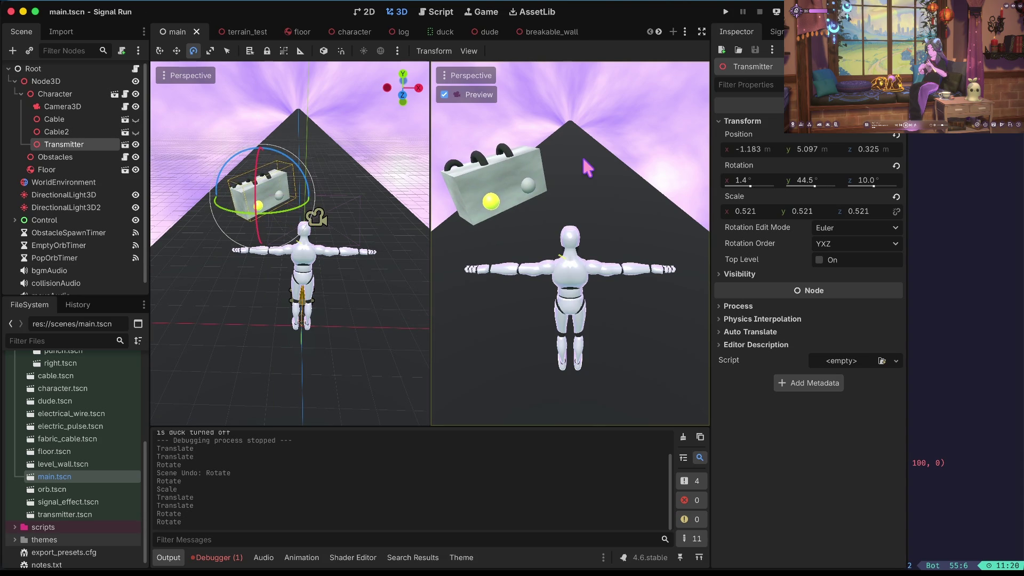
key("F5")
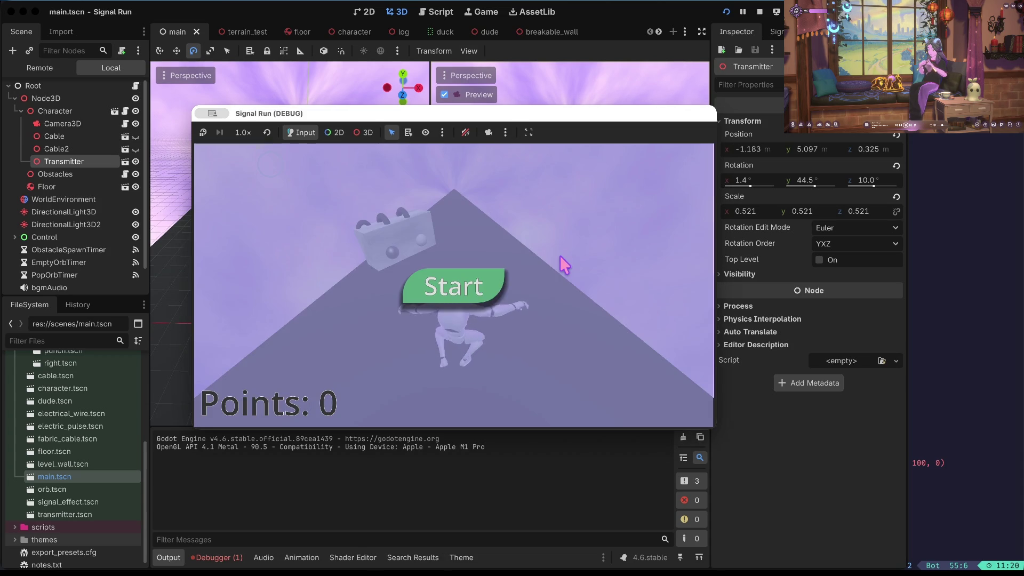
- Play a test round, ducking once, then stop the game
left_click(451, 290)
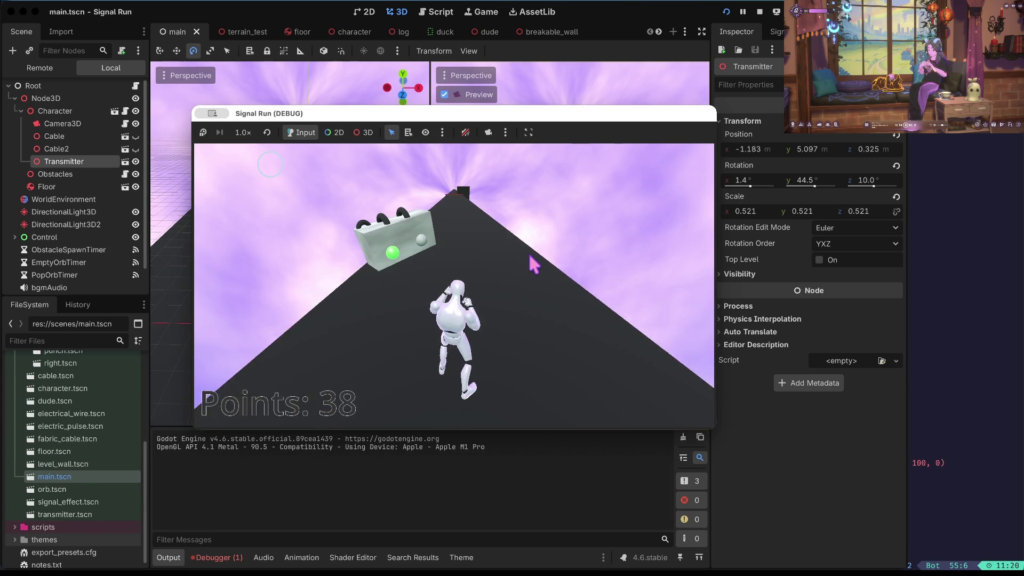
key("Down")
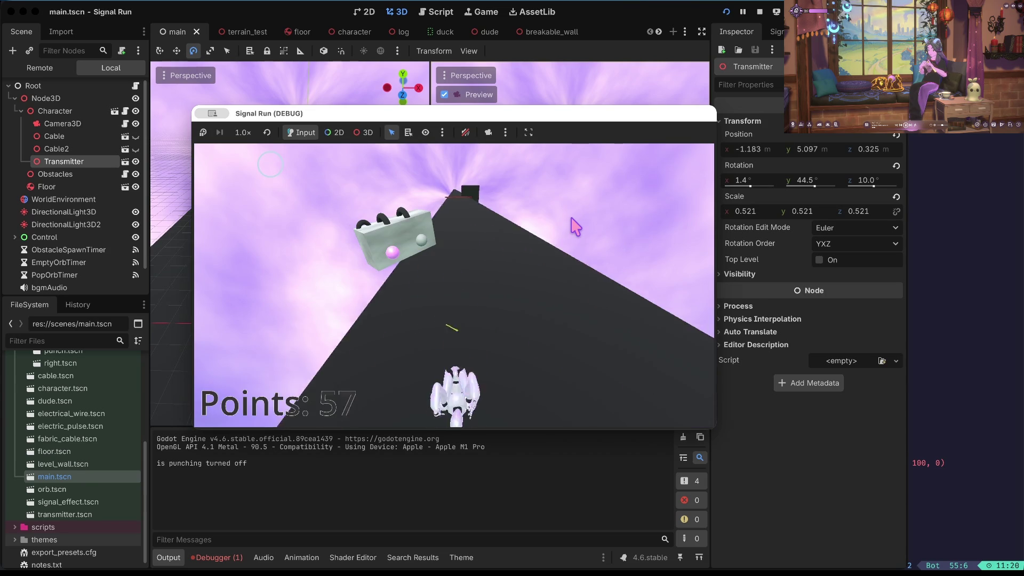
left_click(760, 12)
- Move the Transmitter left along X to -3.23 and save the main scene
key("w")
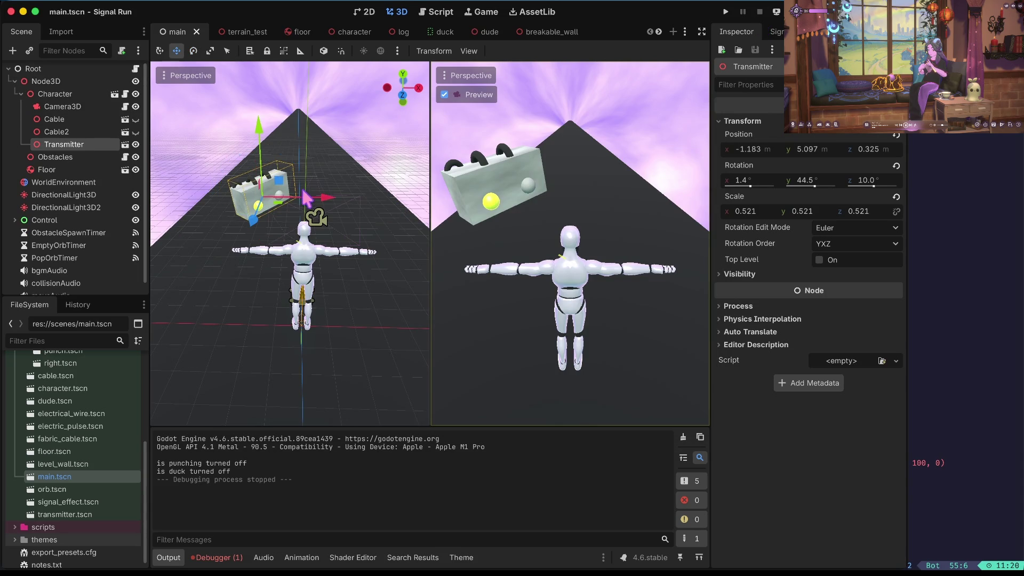
left_click_drag(327, 201, 252, 208)
key("ctrl+s")
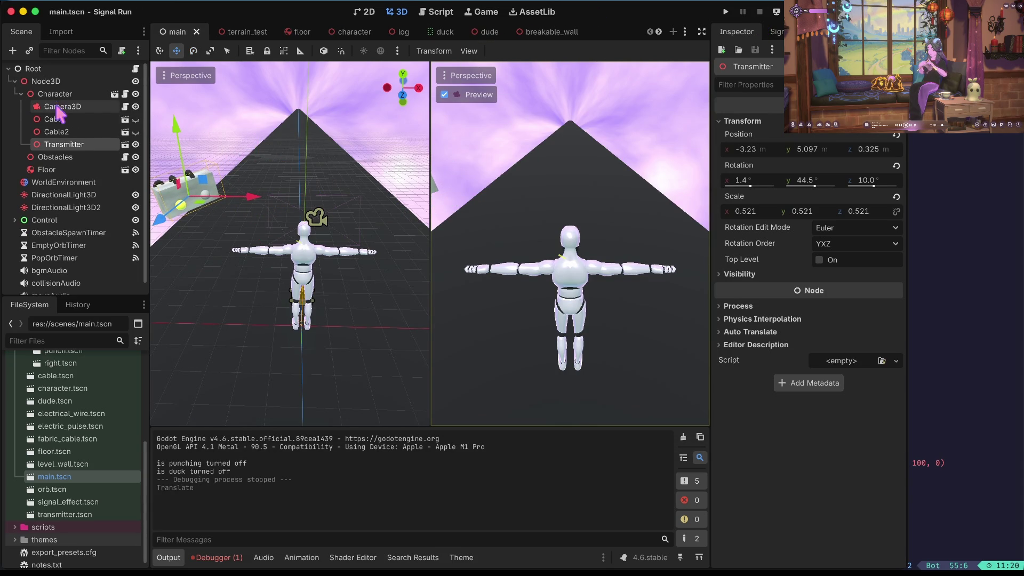
left_click(126, 145)
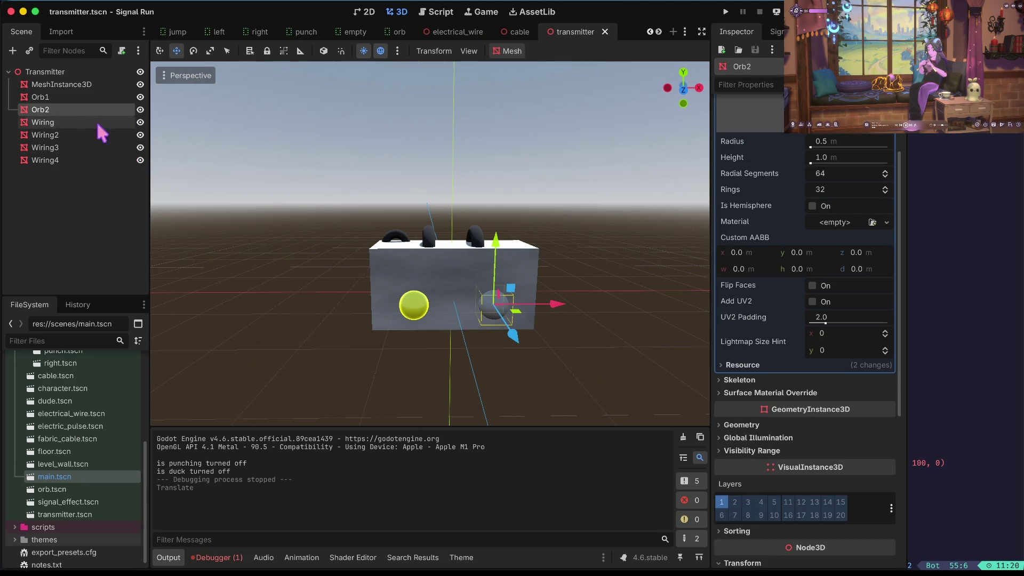
- Assign Orb2 a new StandardMaterial3D
scroll(836, 228, "up", 4)
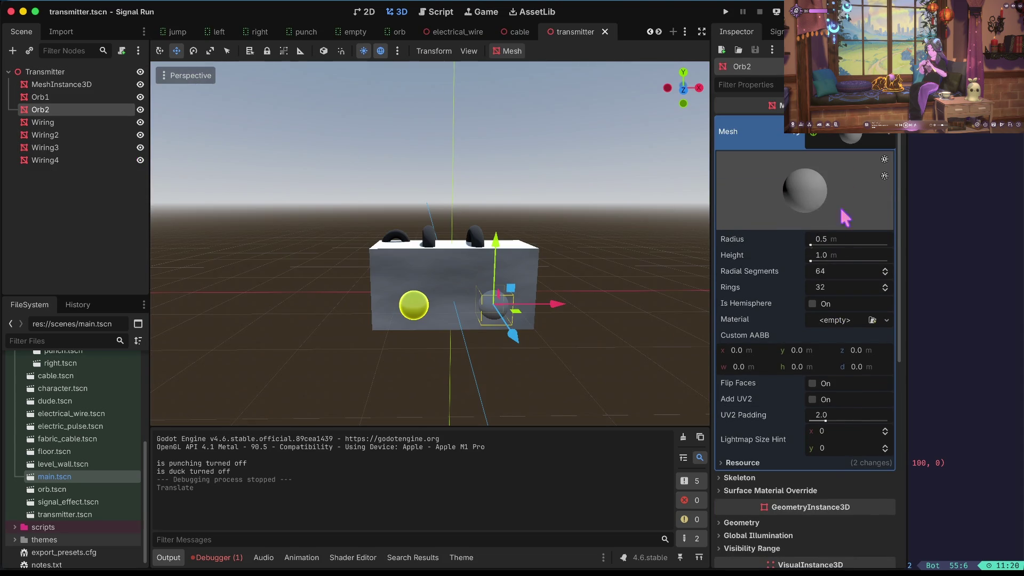
left_click(835, 323)
left_click(856, 348)
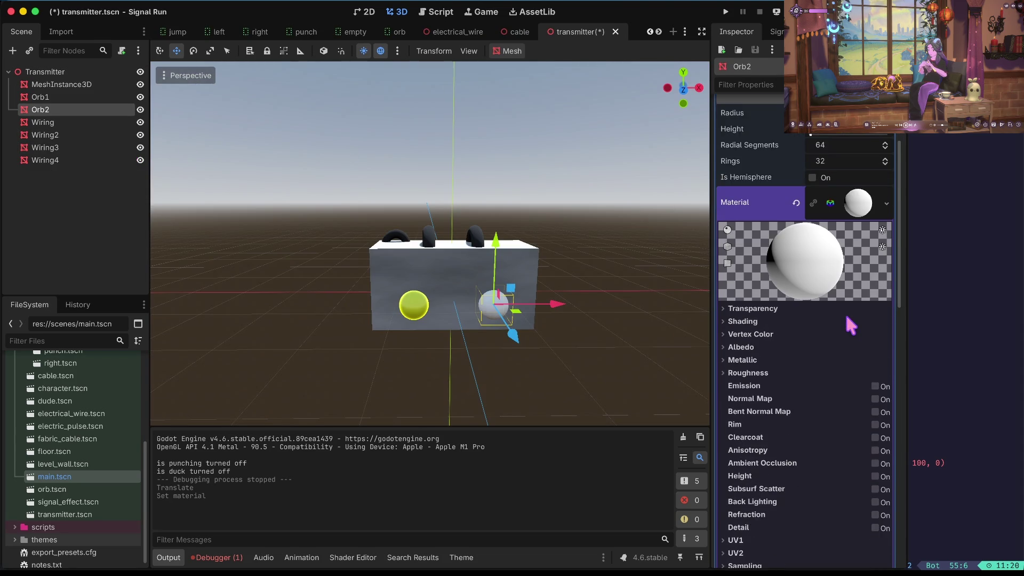
scroll(846, 317, "down", 2)
scroll(842, 233, "down", 4)
scroll(841, 234, "up", 4)
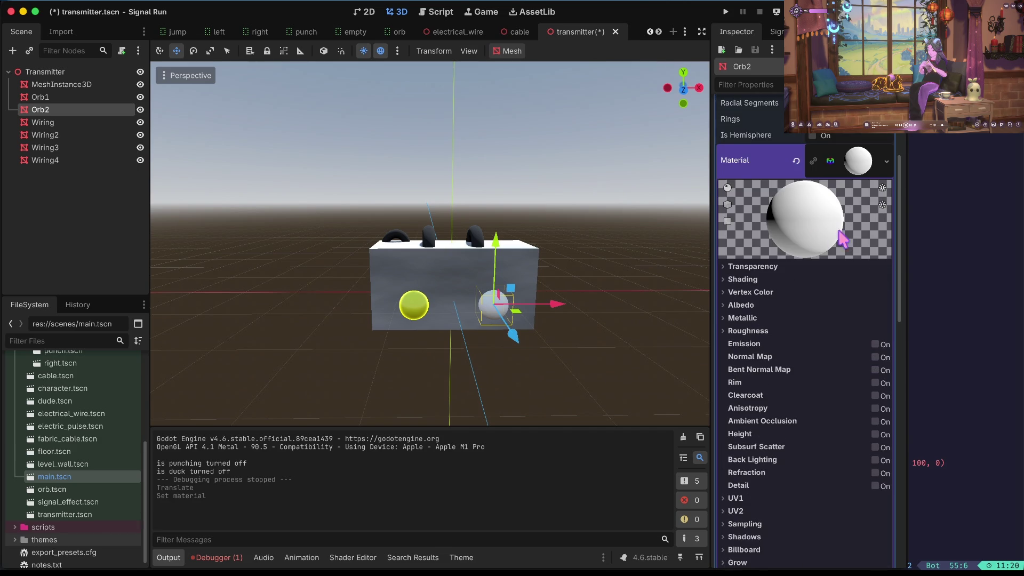
left_click(762, 306)
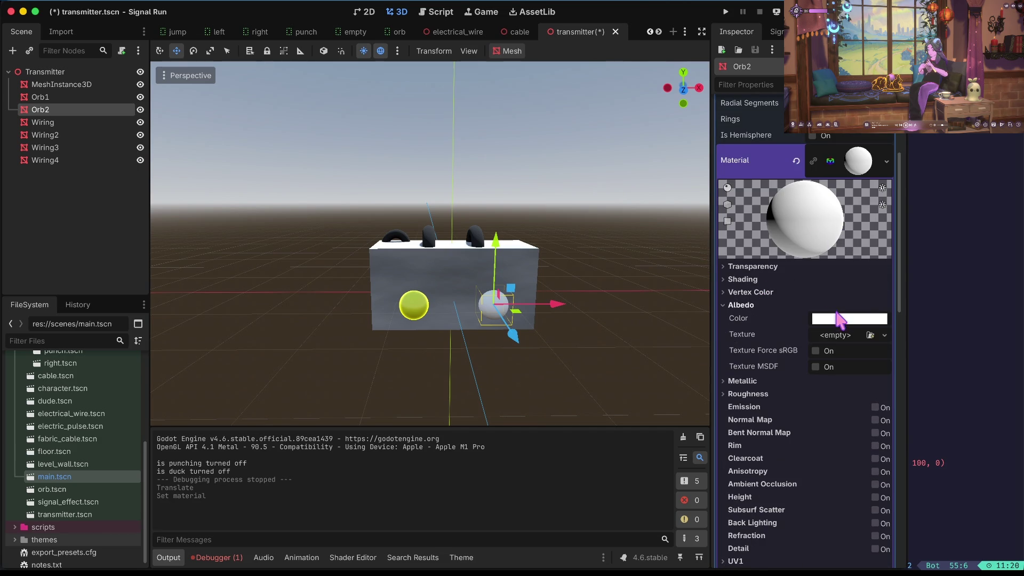
scroll(841, 317, "down", 4)
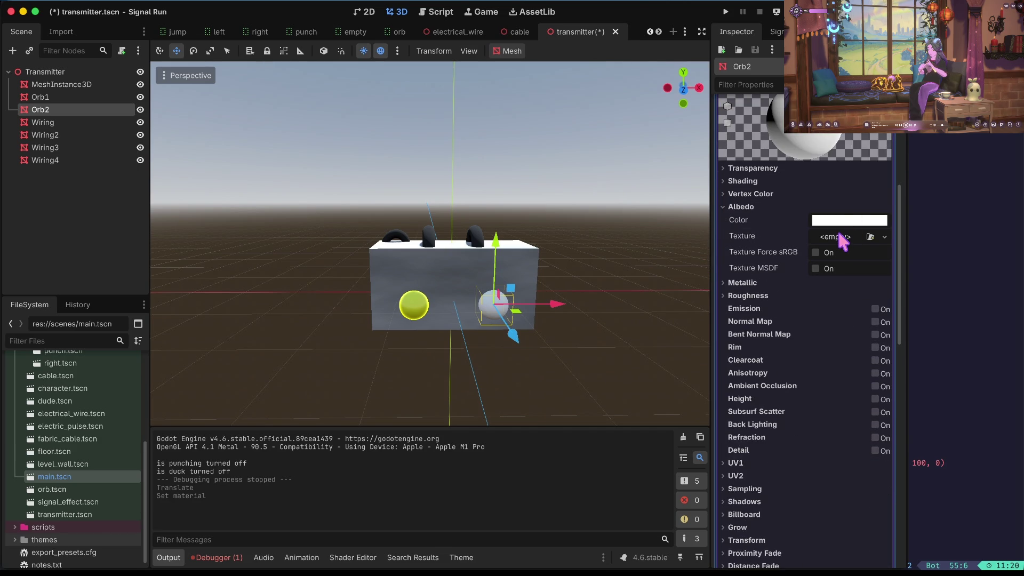
- Set the material's roughness 0.0, specular 1.0 and metallic 0.4, then save the transmitter scene
left_click(763, 281)
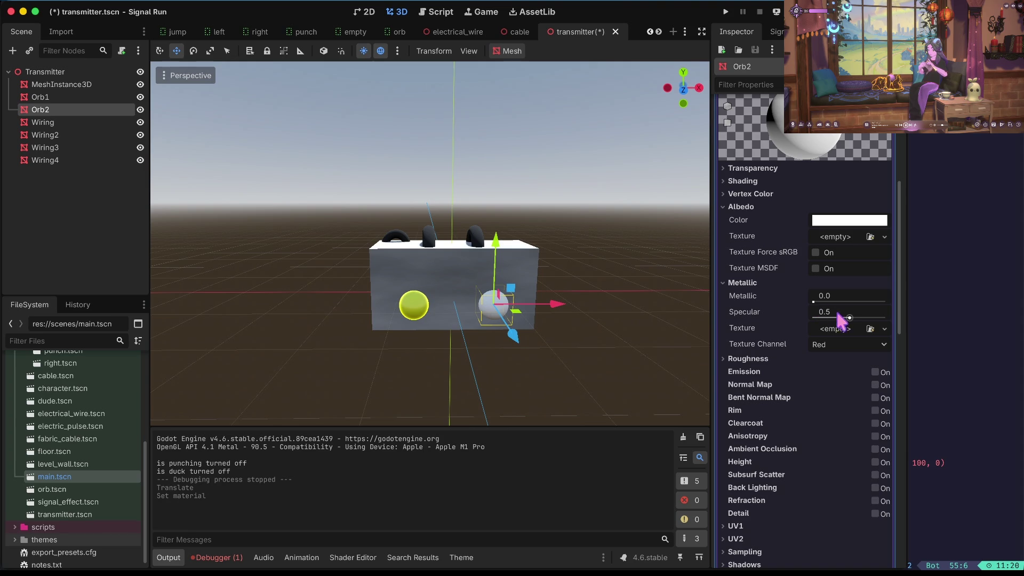
left_click(759, 359)
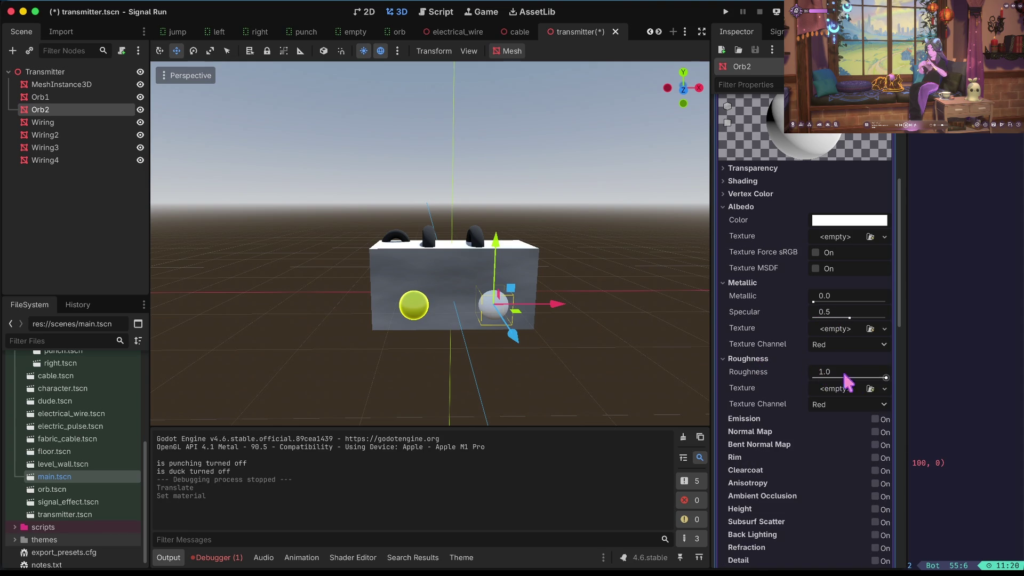
left_click_drag(886, 378, 769, 384)
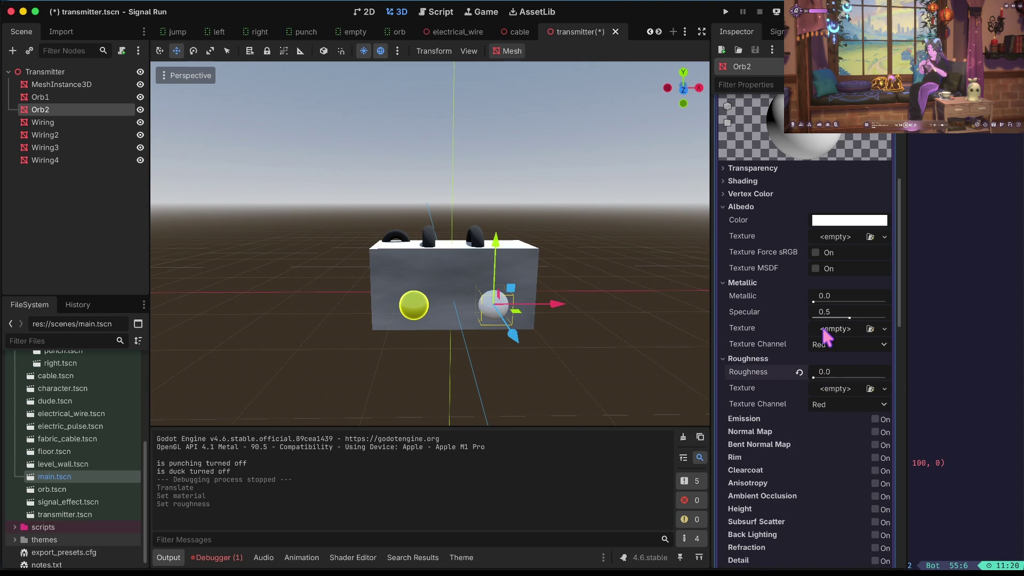
left_click_drag(850, 318, 887, 318)
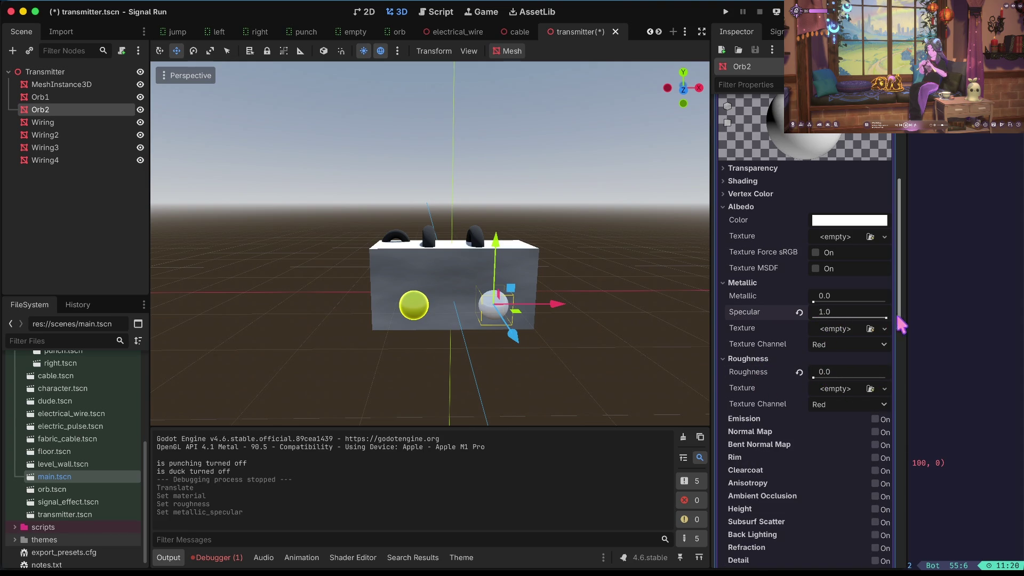
left_click_drag(815, 302, 842, 303)
key("super+s")
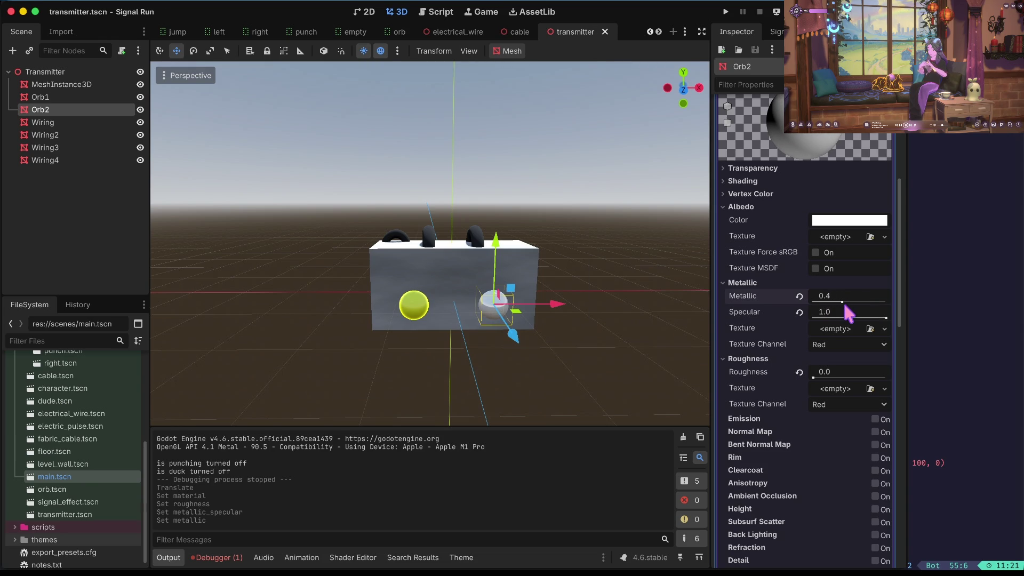
left_click(72, 97)
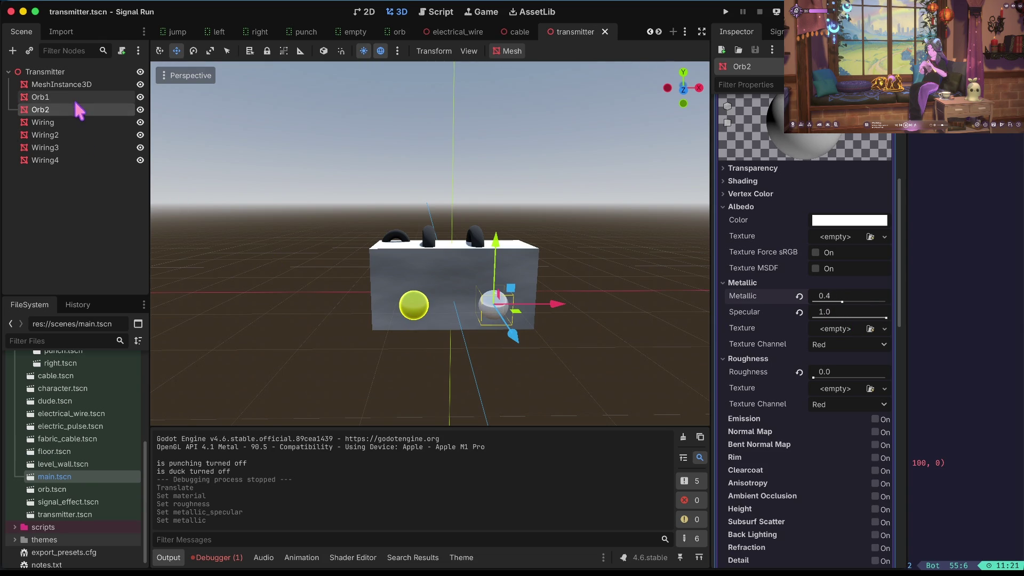
- Raise Orb1's material metallic to 0.63, save the Transmitter scene and run the project
scroll(821, 269, "up", 15)
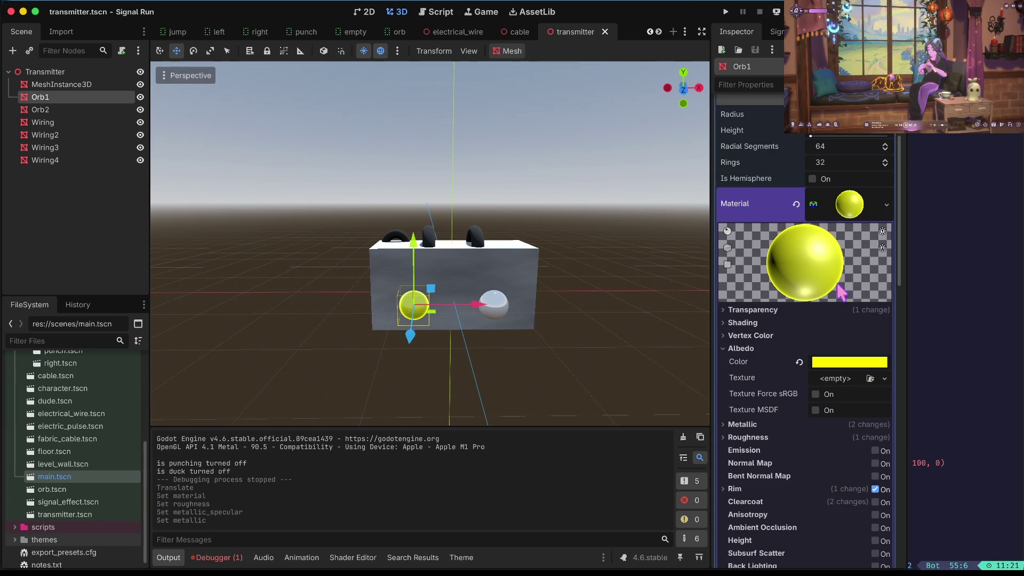
scroll(838, 269, "down", 5)
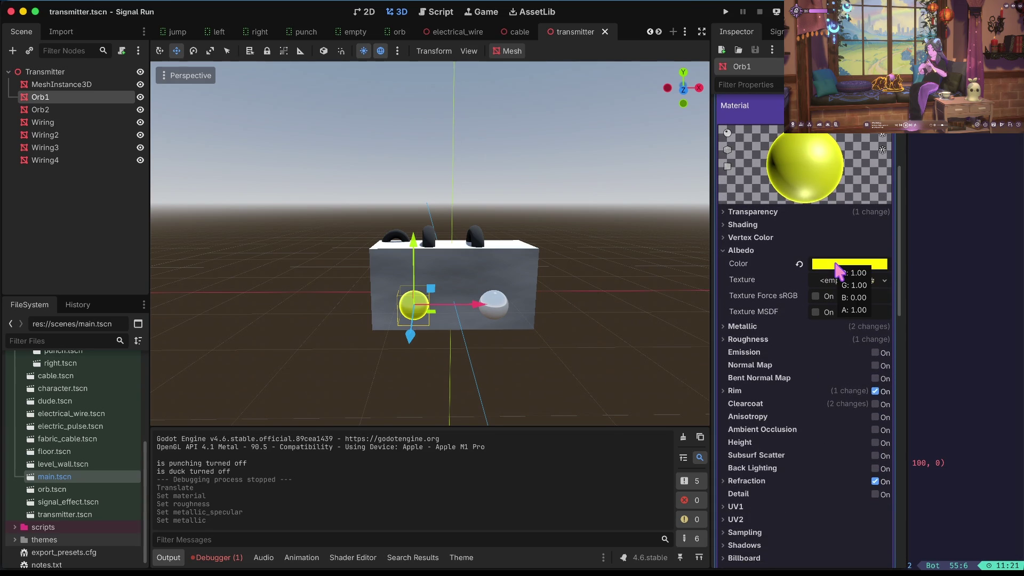
scroll(840, 271, "down", 2)
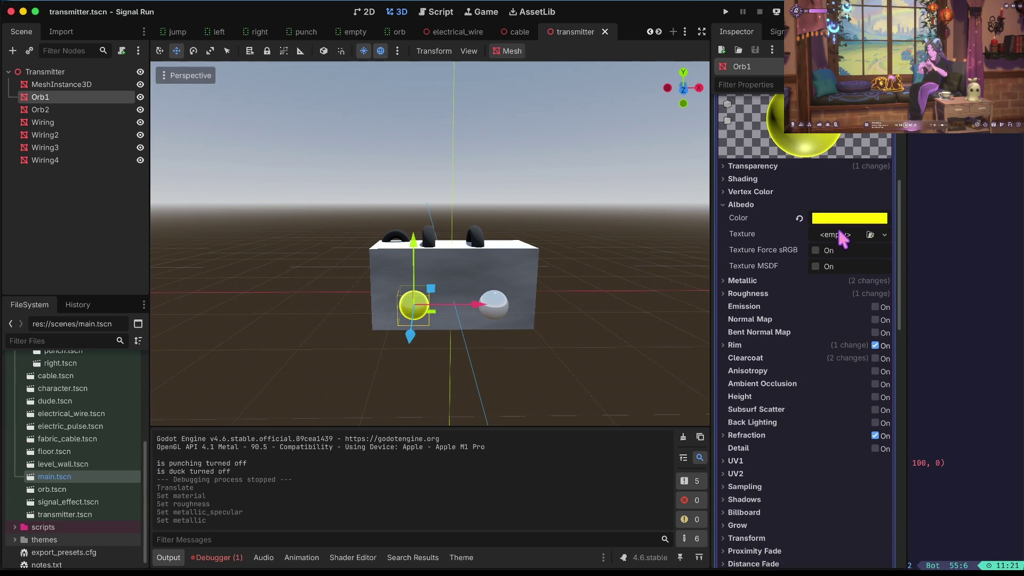
left_click(823, 280)
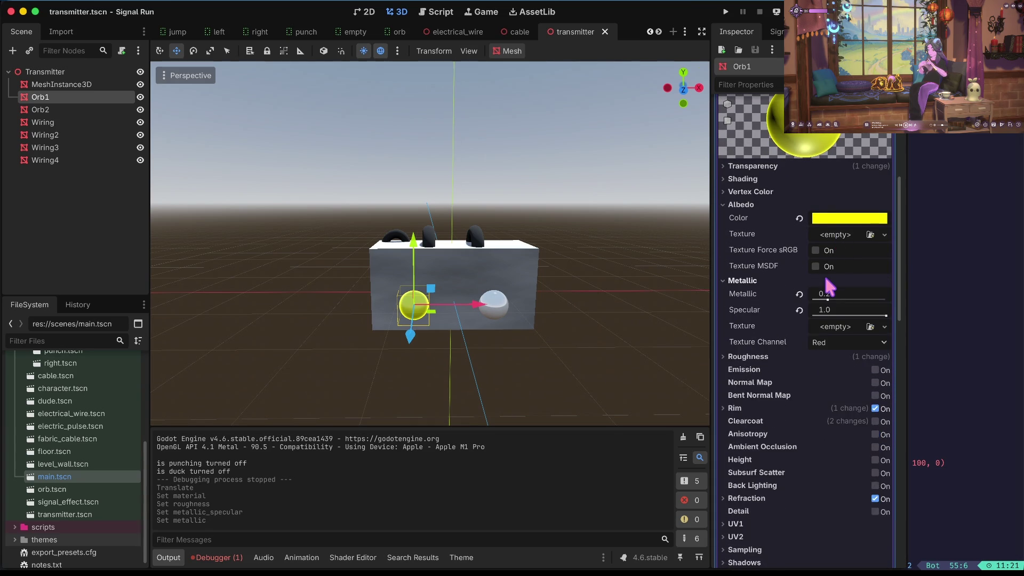
scroll(823, 273, "down", 3)
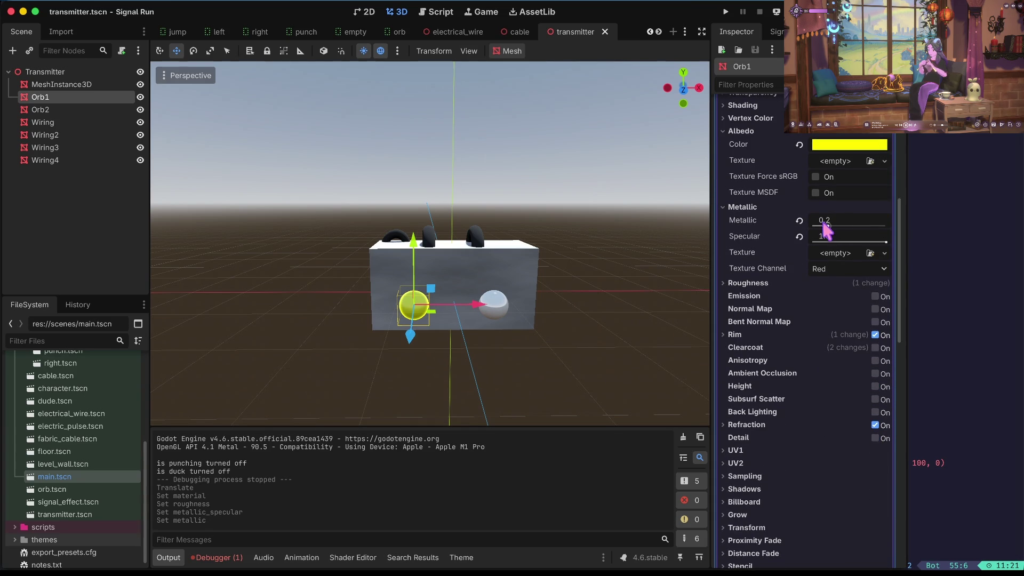
mouse_move(828, 226)
left_mouse_down()
mouse_move(880, 226)
mouse_move(856, 226)
left_mouse_up()
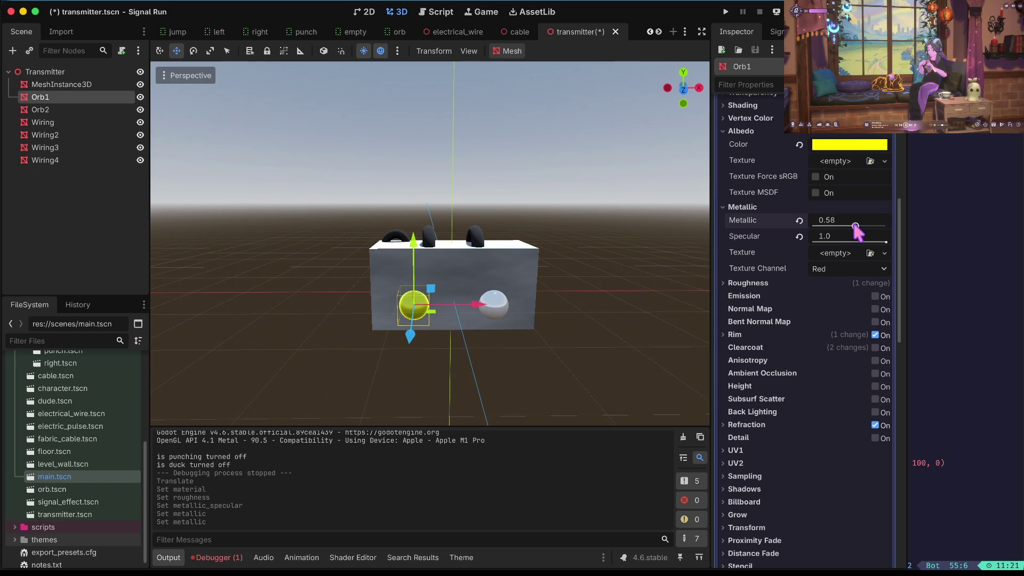
key("ctrl+s")
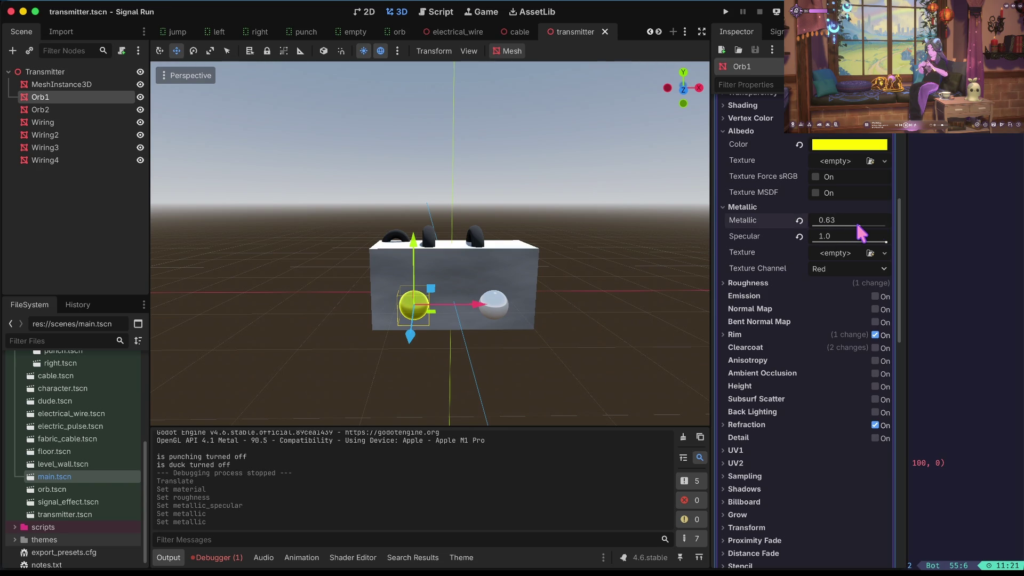
key("super+b")
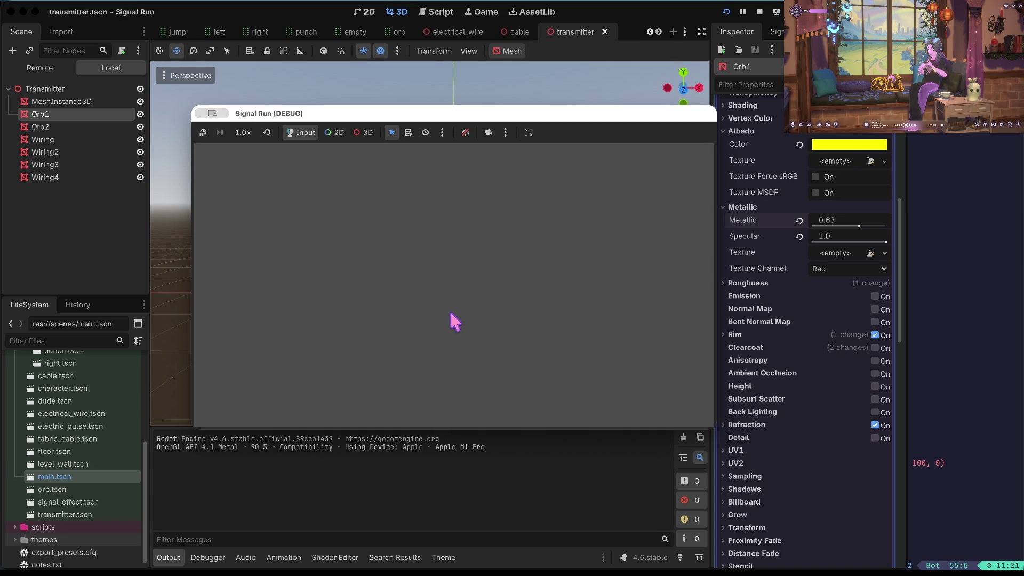
- Play a round, ducking once until an orb turns green, then stop and save
left_click(453, 286)
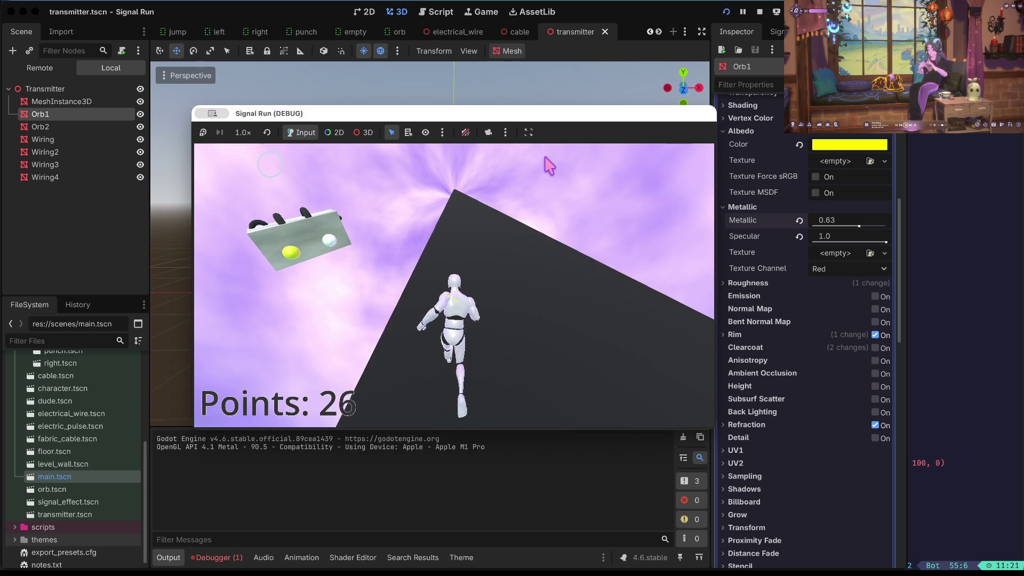
key("Down")
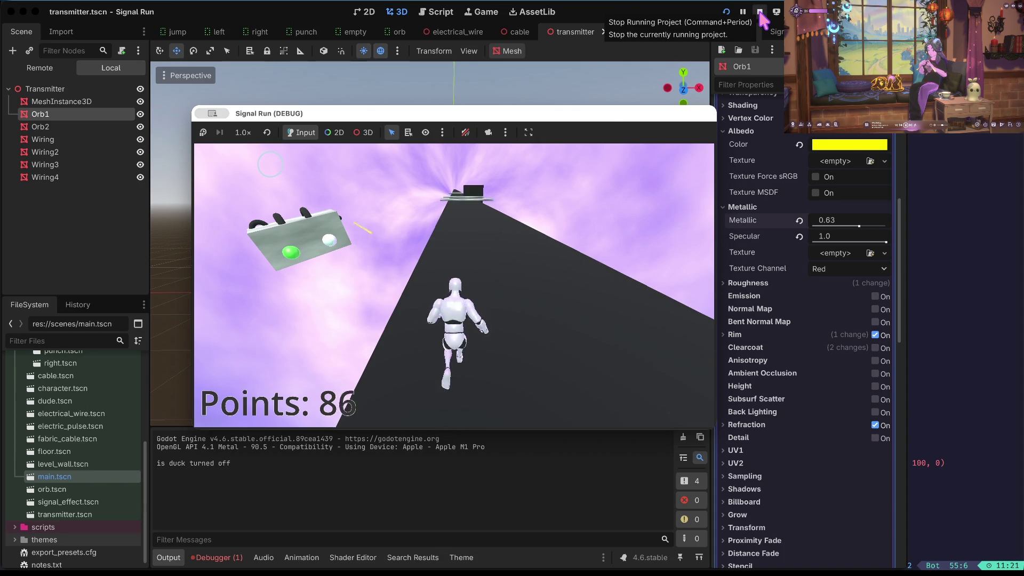
left_click(760, 13)
key("super+s")
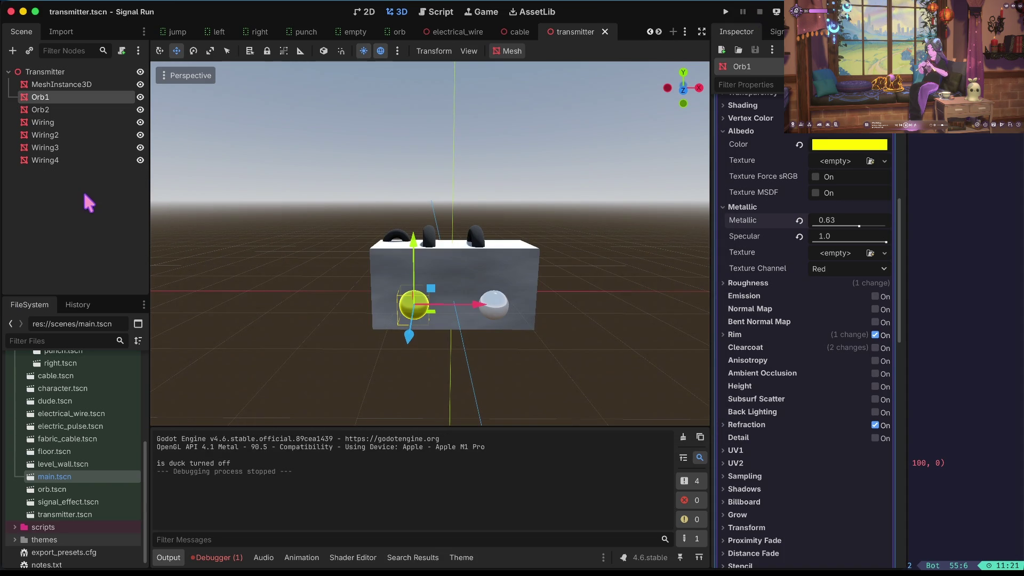
scroll(58, 504, "down", 1)
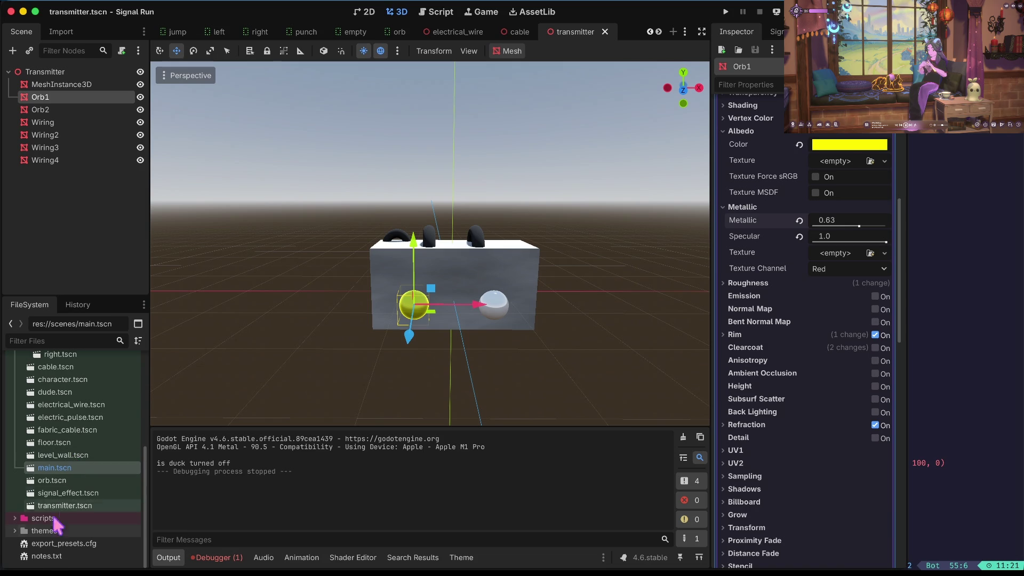
left_click(19, 518)
scroll(53, 522, "down", 5)
left_click(62, 495)
double_click(63, 495)
left_click(453, 155)
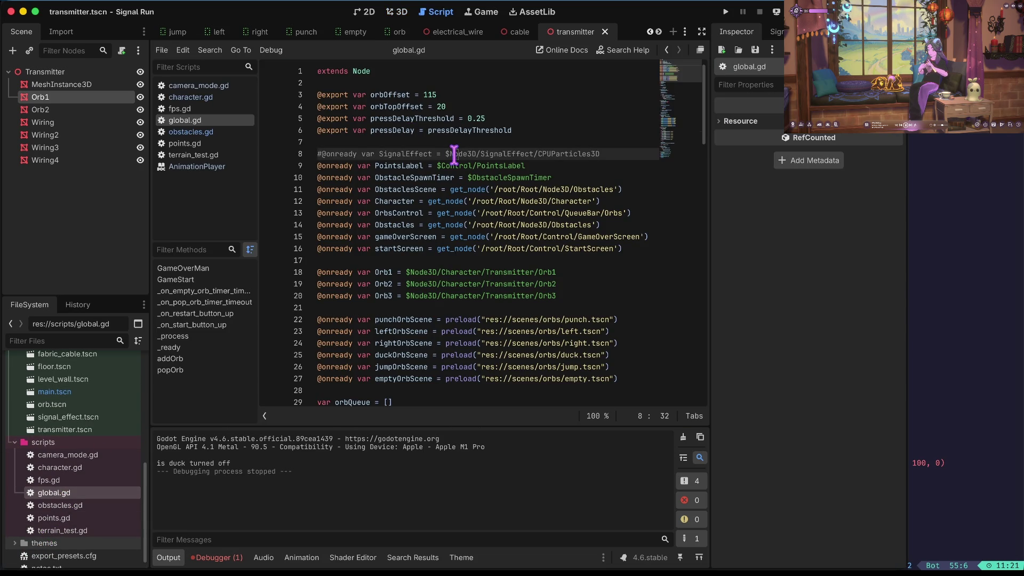
left_click(480, 130)
left_click(434, 154)
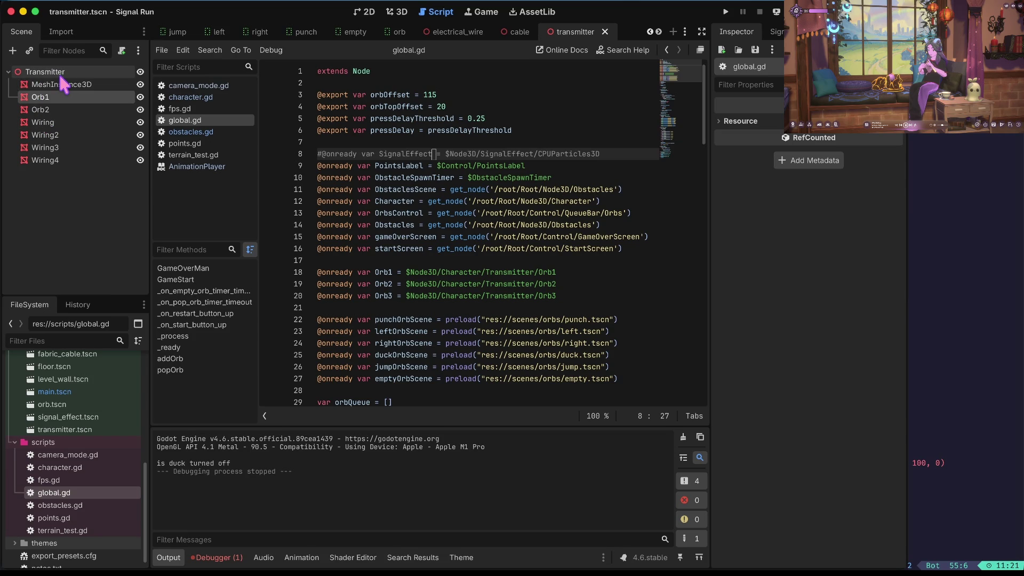
left_click(398, 11)
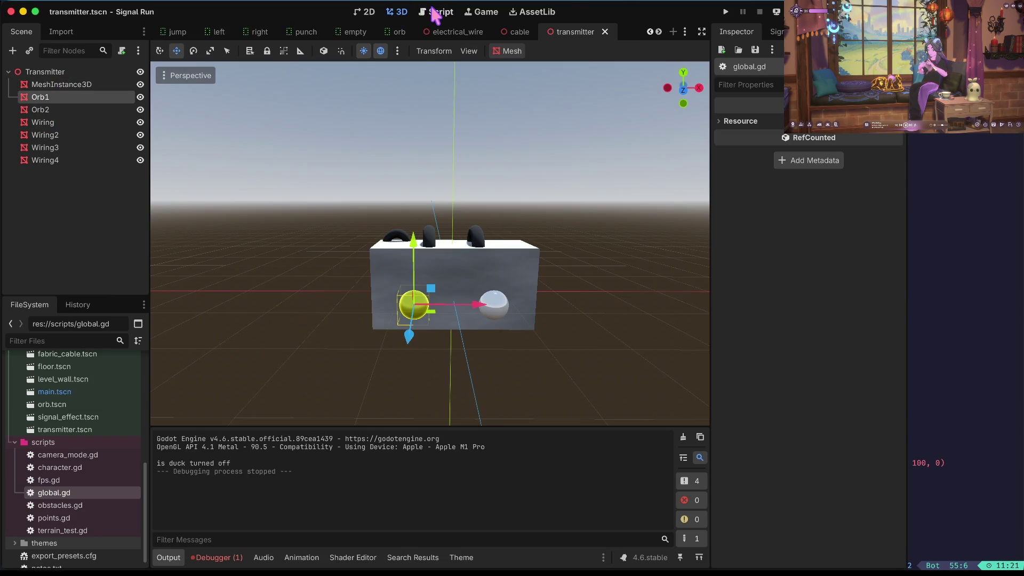
left_click(58, 394)
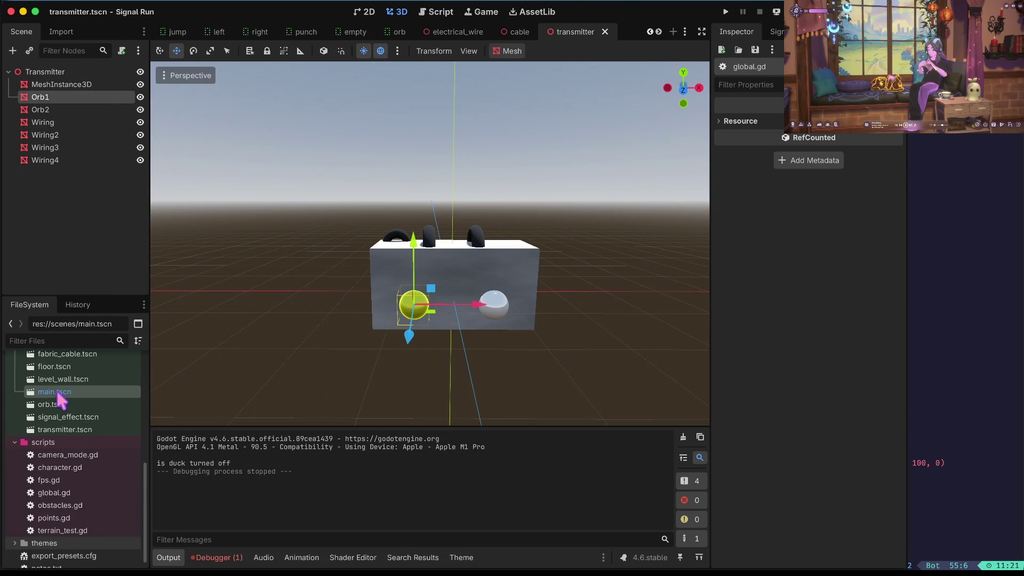
- In the main scene, raise the Transmitter to y 6.097 and save
double_click(58, 394)
scroll(275, 206, "left", 5)
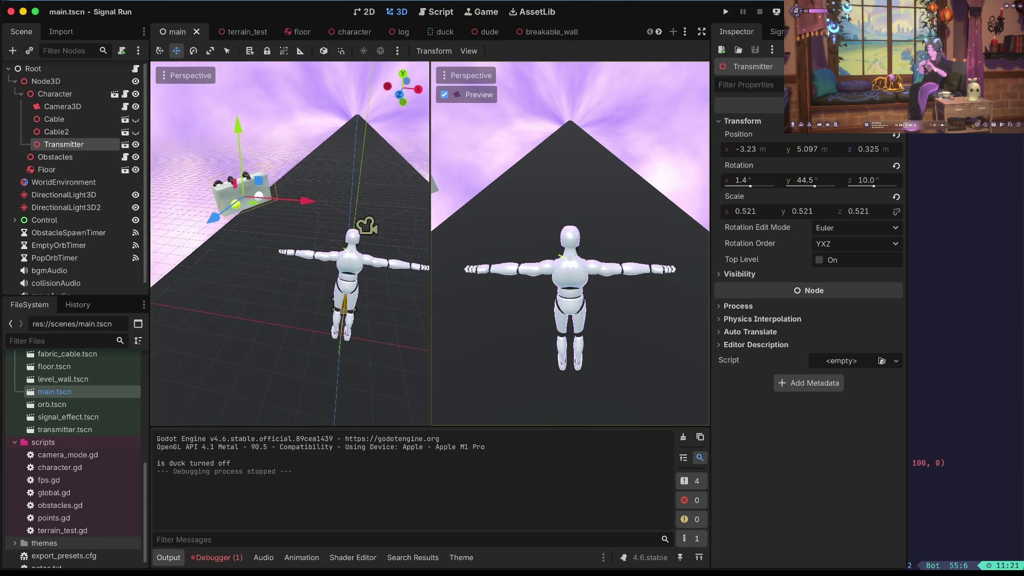
left_click_drag(296, 163, 305, 121)
key("ctrl+s")
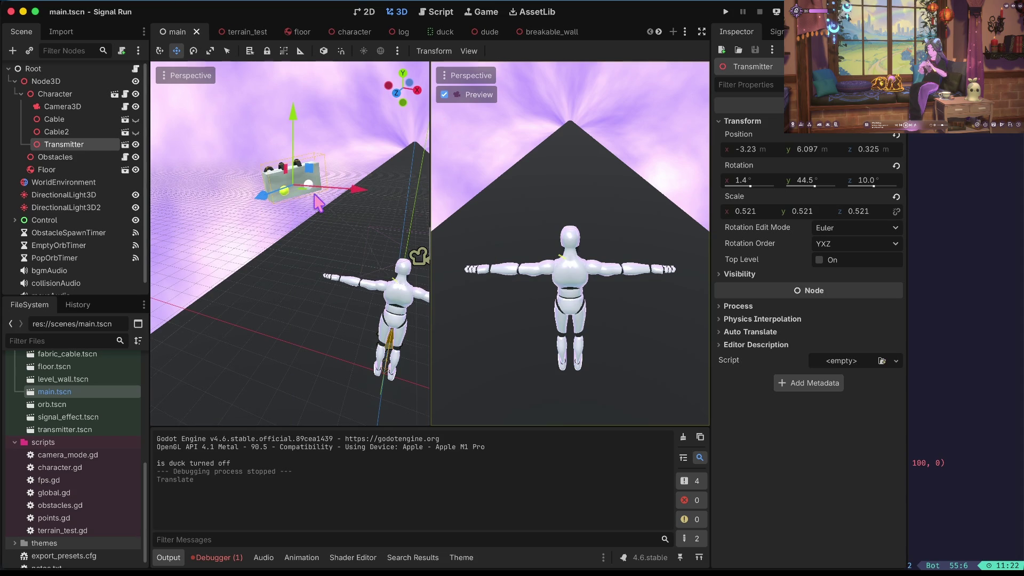
- Open character.gd in the Script editor at the rotation reset line
scroll(319, 203, "right", 5)
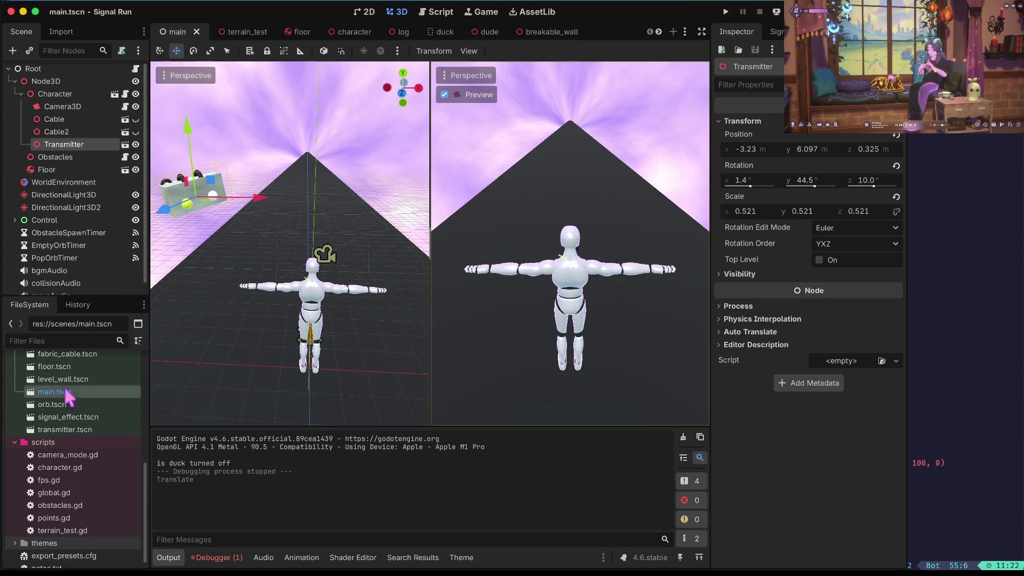
double_click(64, 467)
left_click(448, 225)
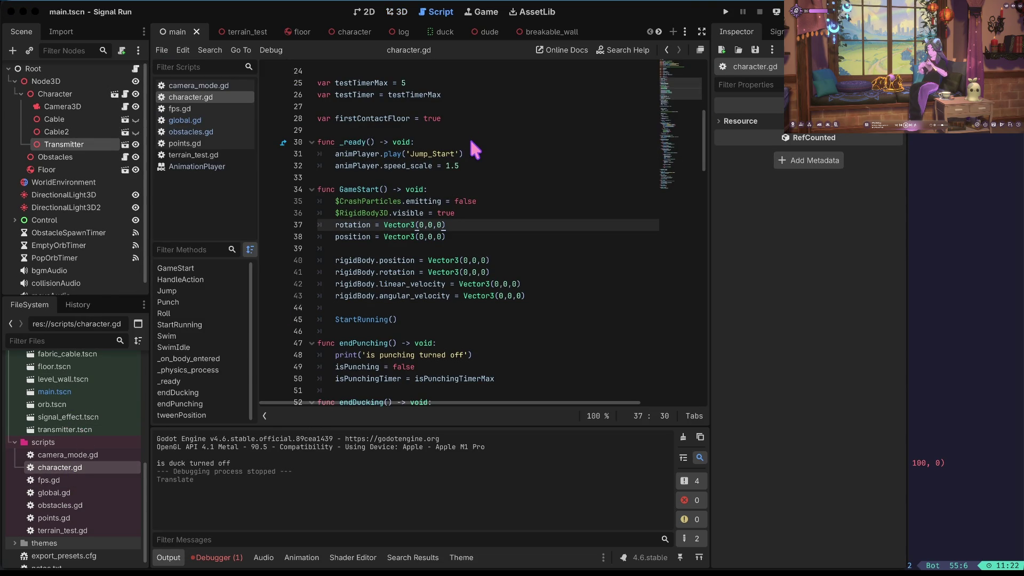
- Comment out the Orb3 declaration on line 20 of global.gd with #
left_click(471, 201)
left_click(243, 119)
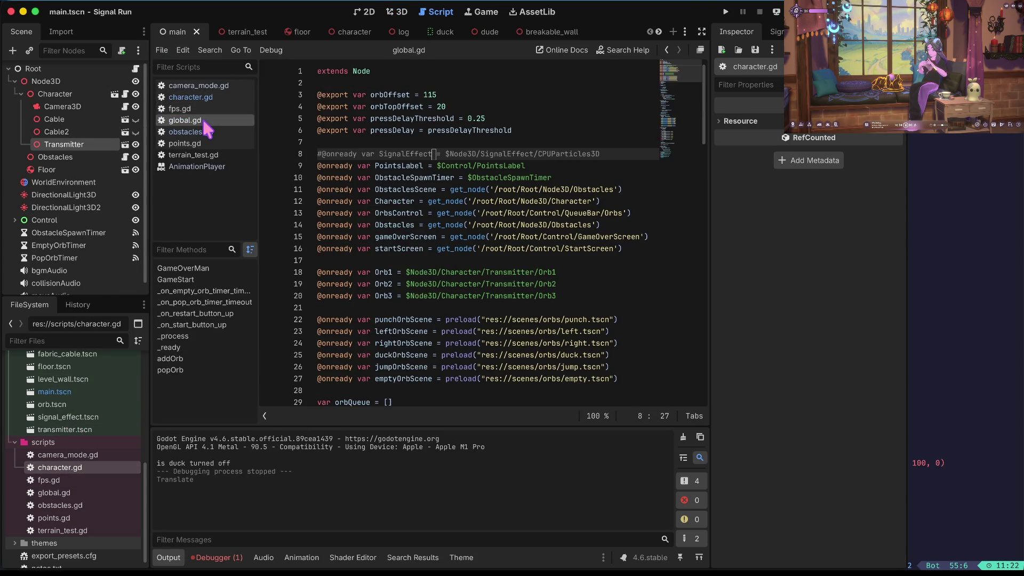
scroll(458, 137, "down", 3)
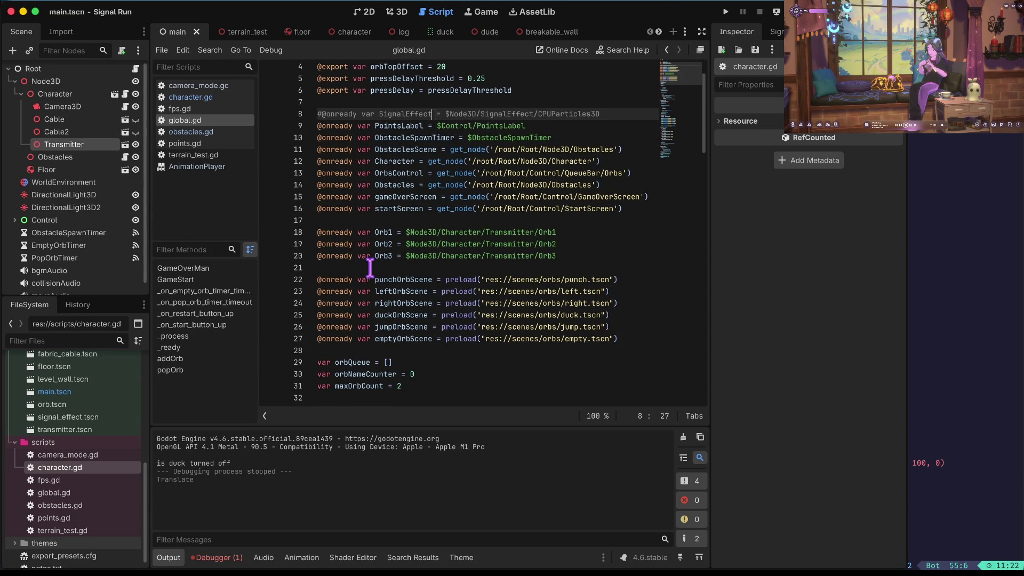
left_click(409, 254)
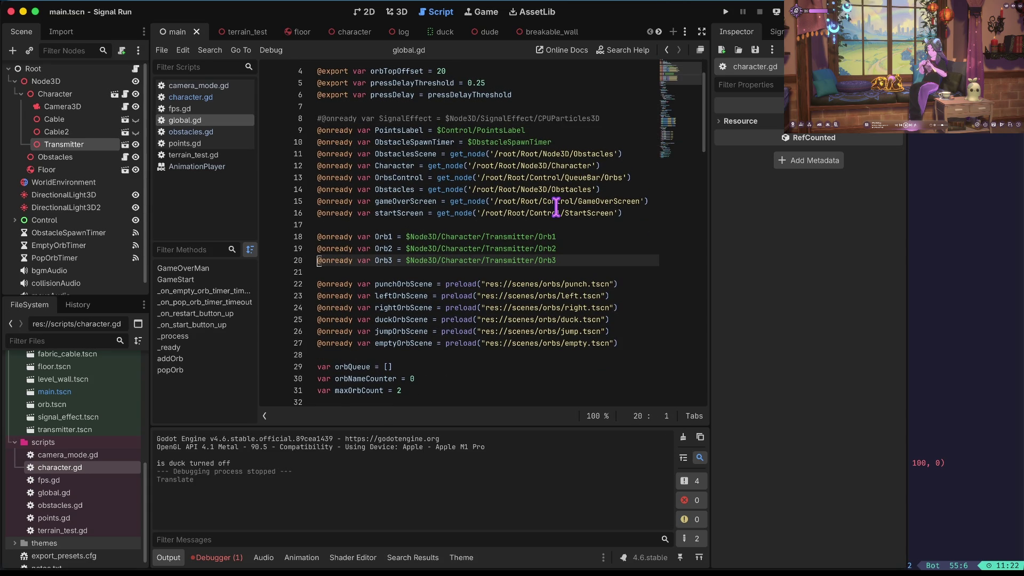
type("#")
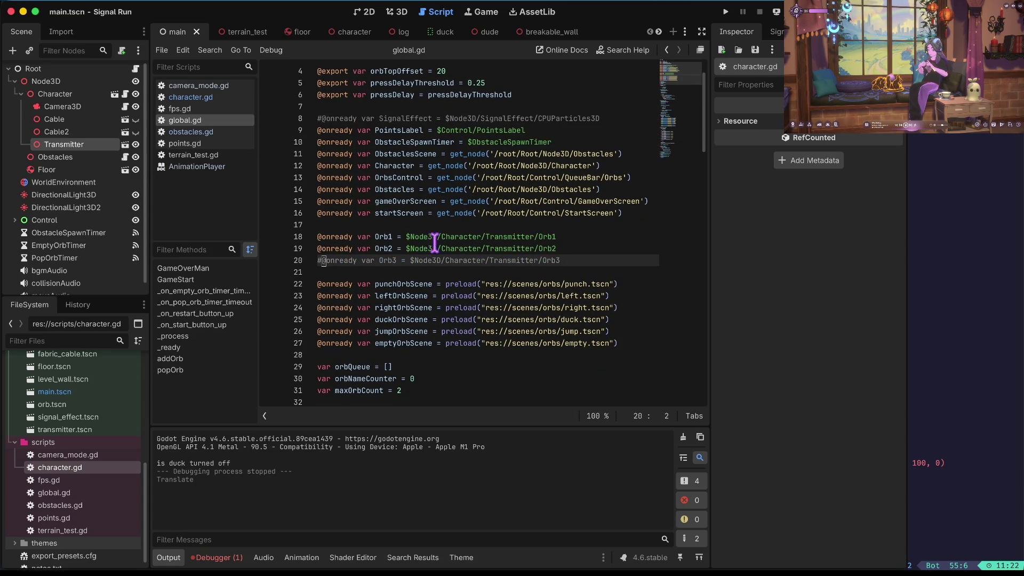
- Find Orb1's uses and start a new 'Orb2.' line after pressDelay in addOrb
left_click(382, 248)
key("Up")
key("ctrl+d")
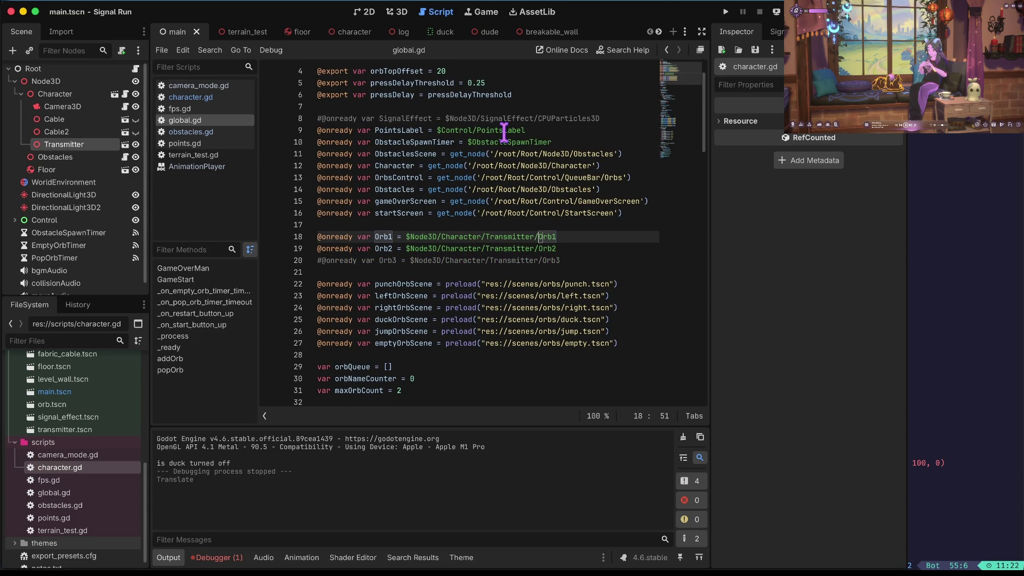
key("ctrl+d")
scroll(471, 236, "down", 5)
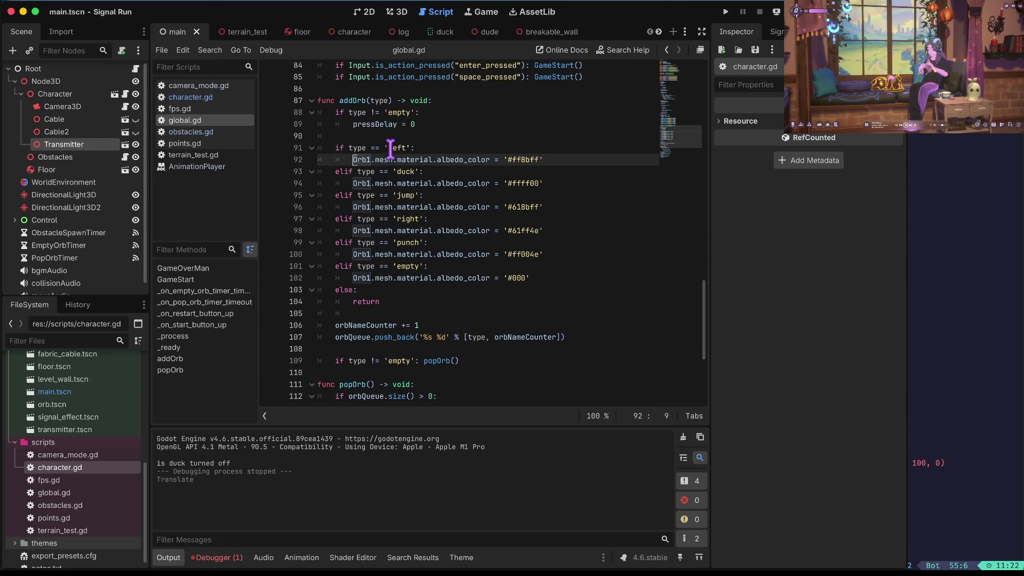
left_click(384, 135)
key("Return")
type("o2")
key("Return")
type(".")
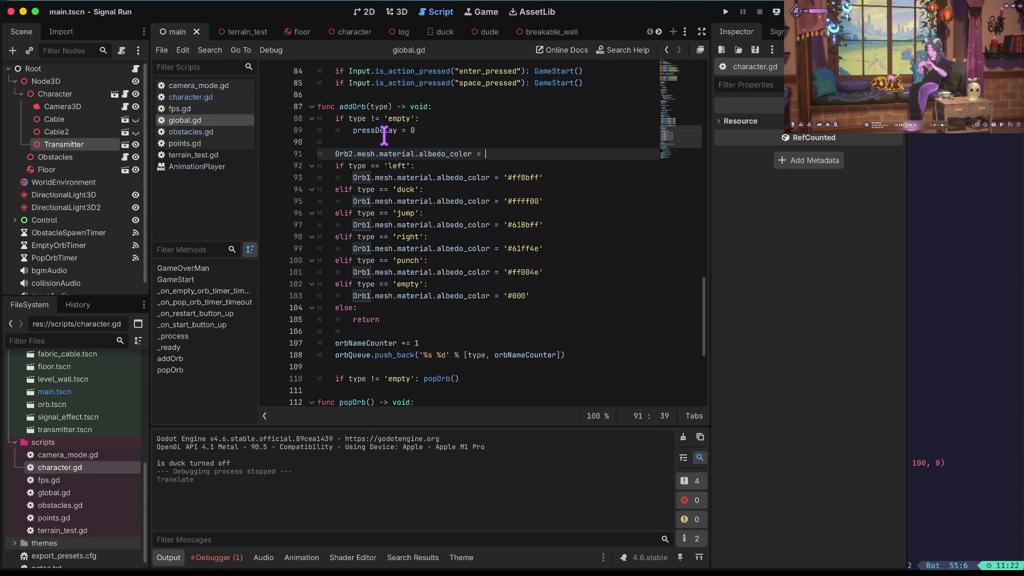
- Complete it as 'Orb2.mesh.material.albedo_color = Orb1.mesh.material.albedo_color' and run the game
key("Down")
key("Down")
key("Home")
key("ctrl+Right")
key("ctrl+shift+Right")
key("ctrl+shift+Right")
key("ctrl+shift+Right")
key("Up")
key("Up")
key("End")
type("Orb1.mesh.material.albedo_color =")
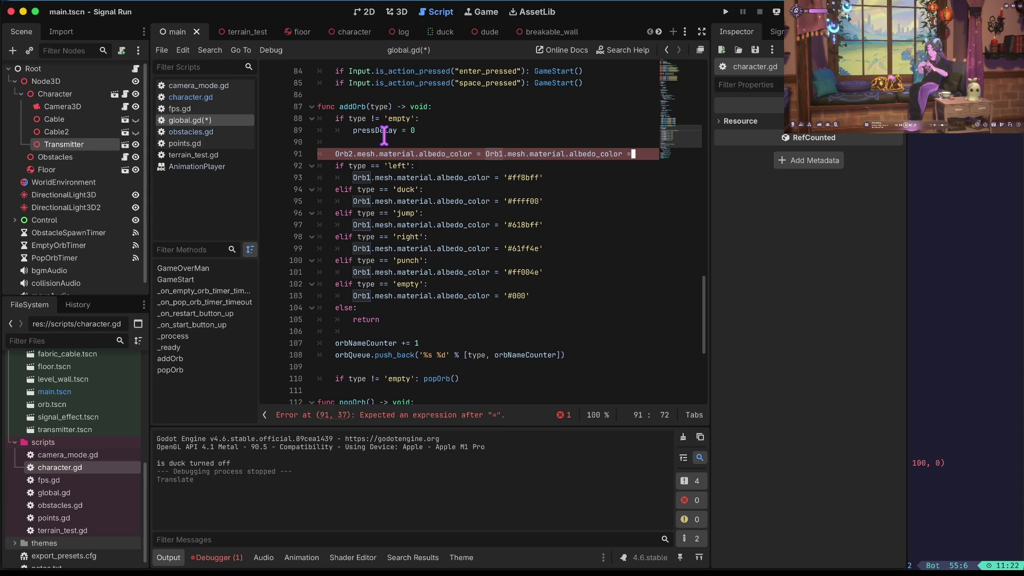
key("BackSpace")
key("BackSpace")
key("Return")
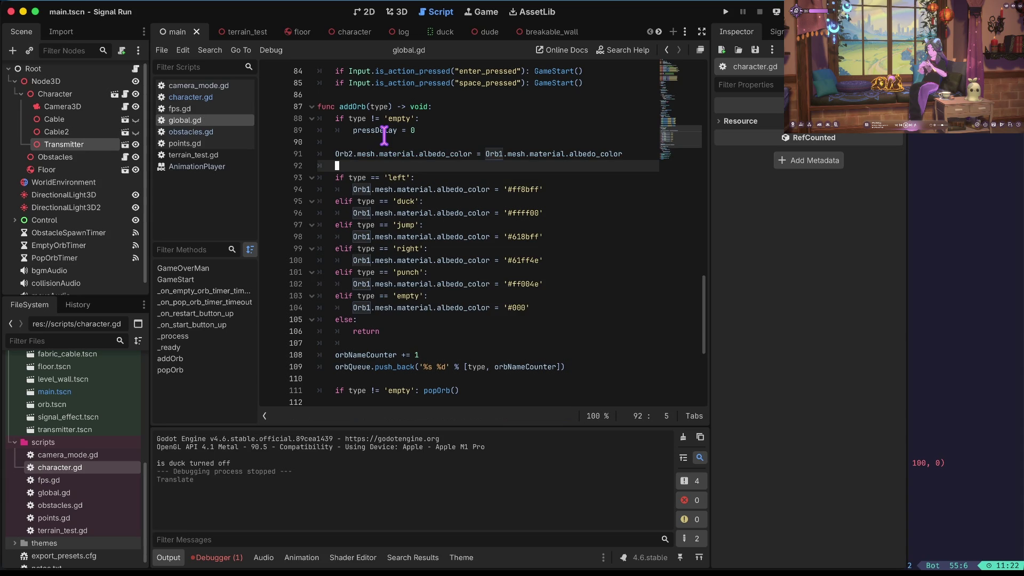
key("super+b")
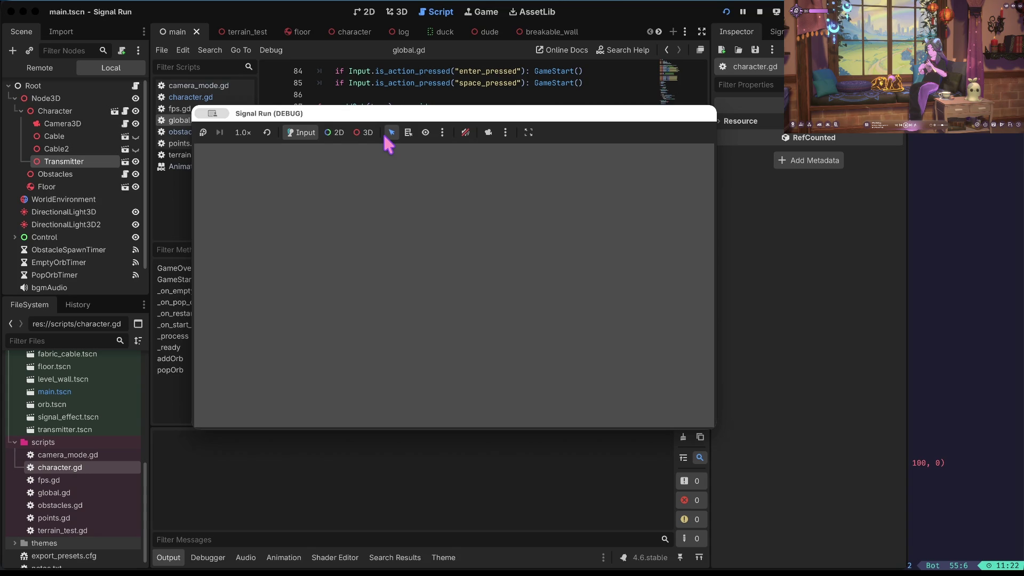
- Play a Signal Run test, jumping and punching to 172 points while watching the orbs, then stop it
key("space")
key("space")
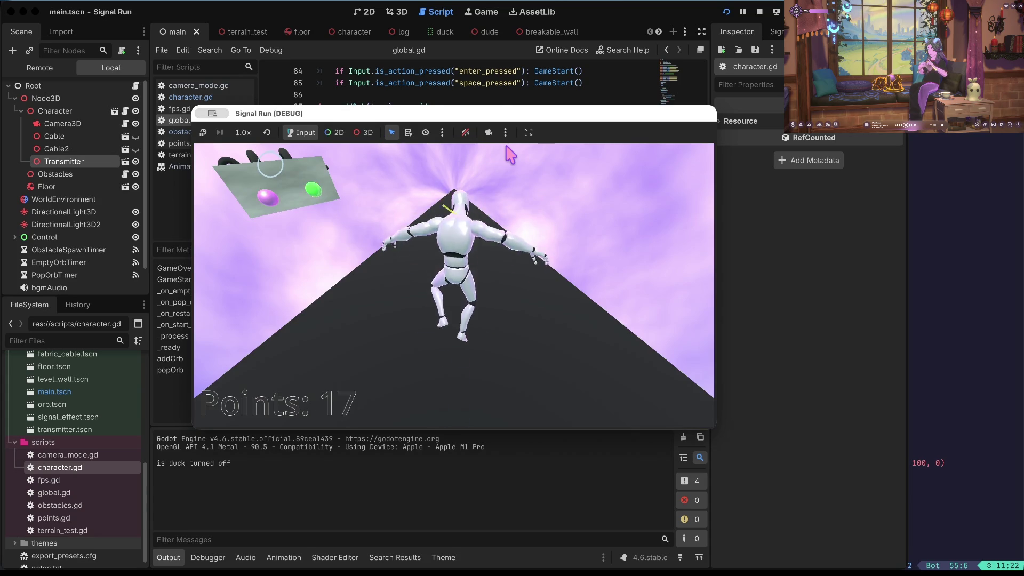
key("space")
key("space")
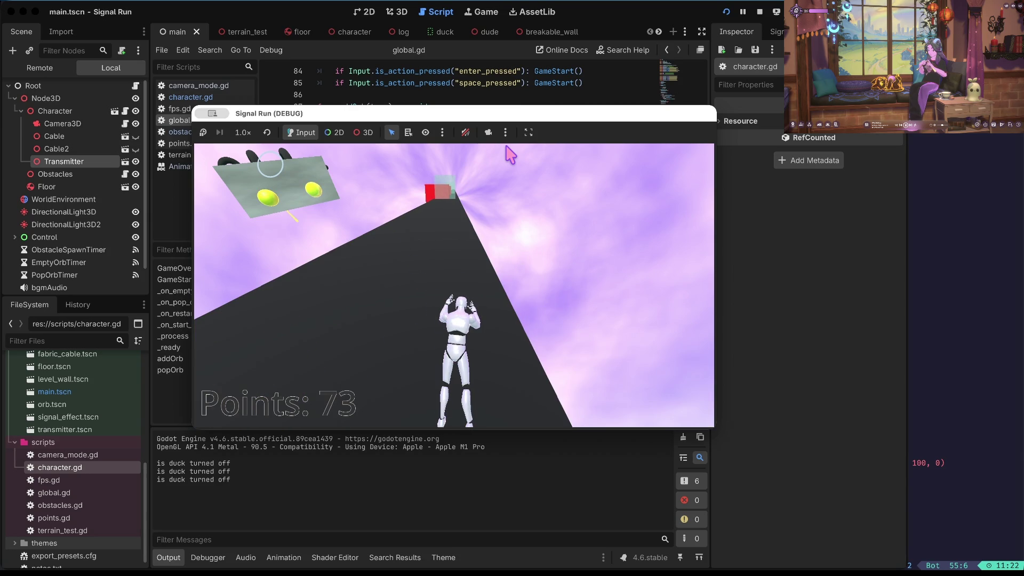
key("space")
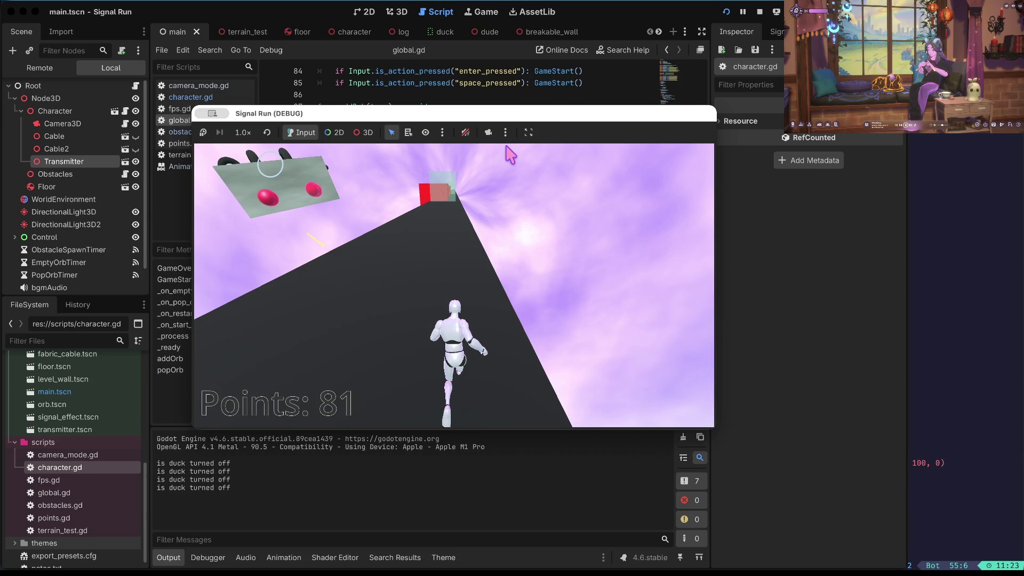
key("space")
key("f")
key("f")
key("f")
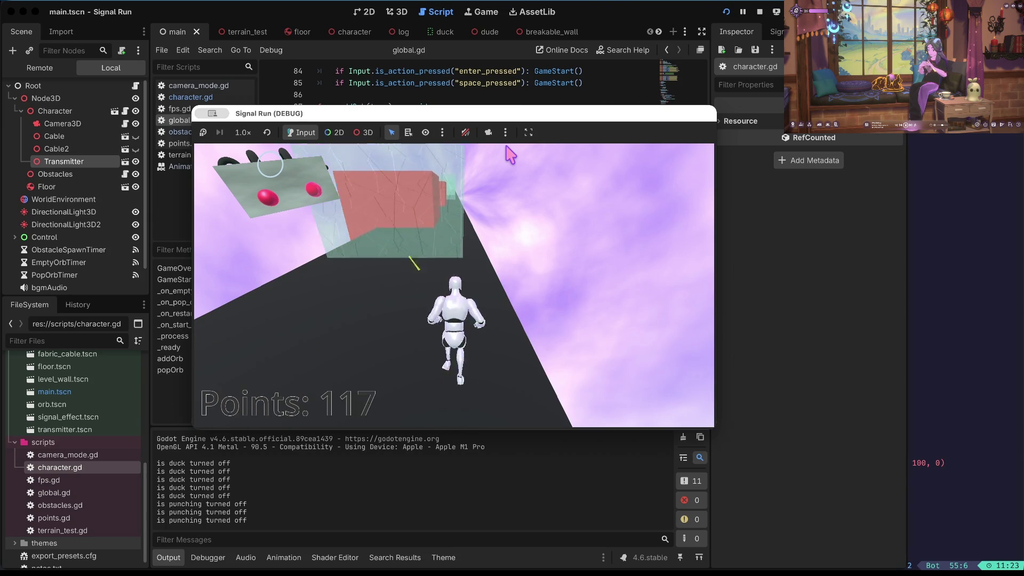
key("f")
key("f")
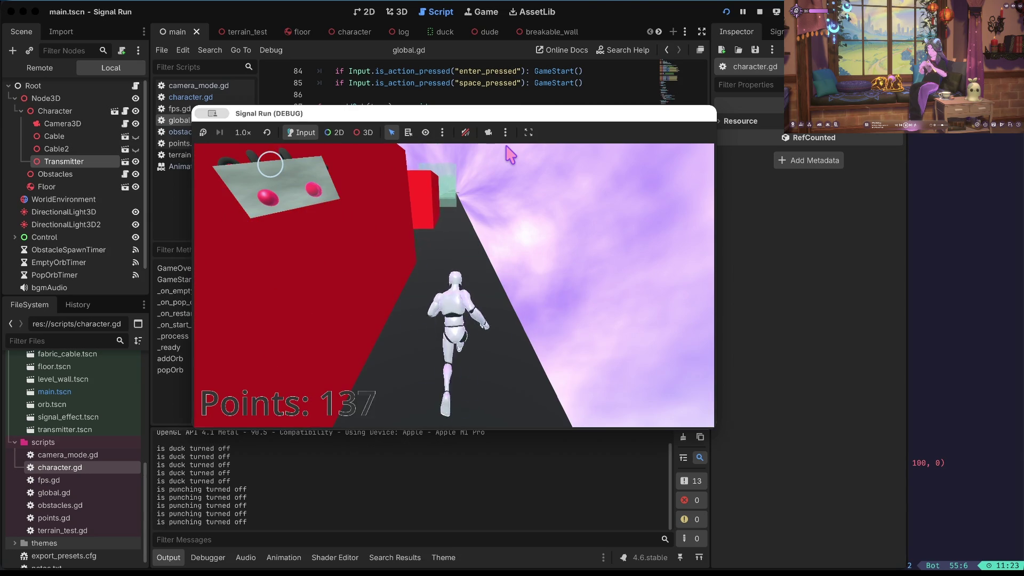
key("f")
key("f")
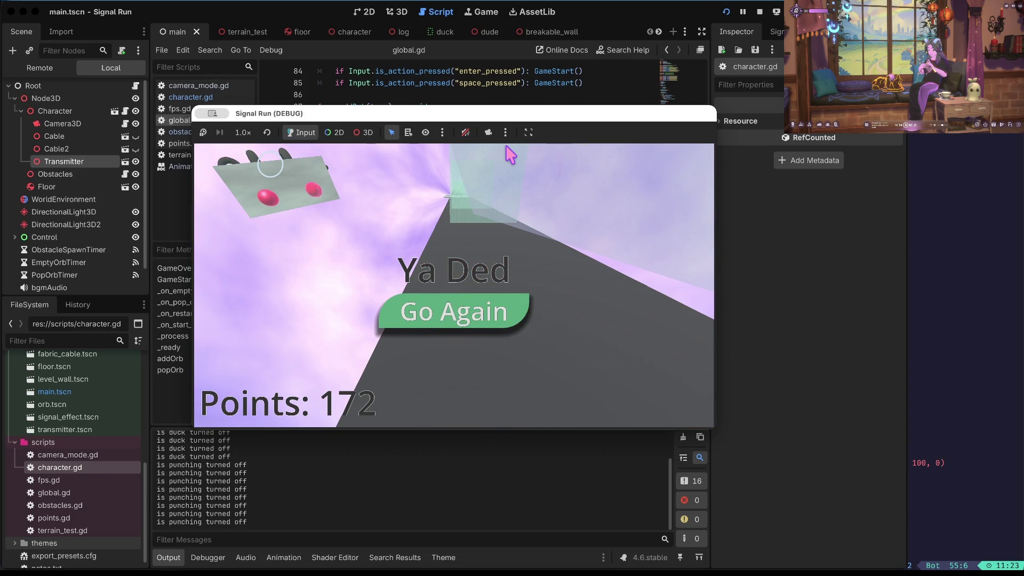
key("F8")
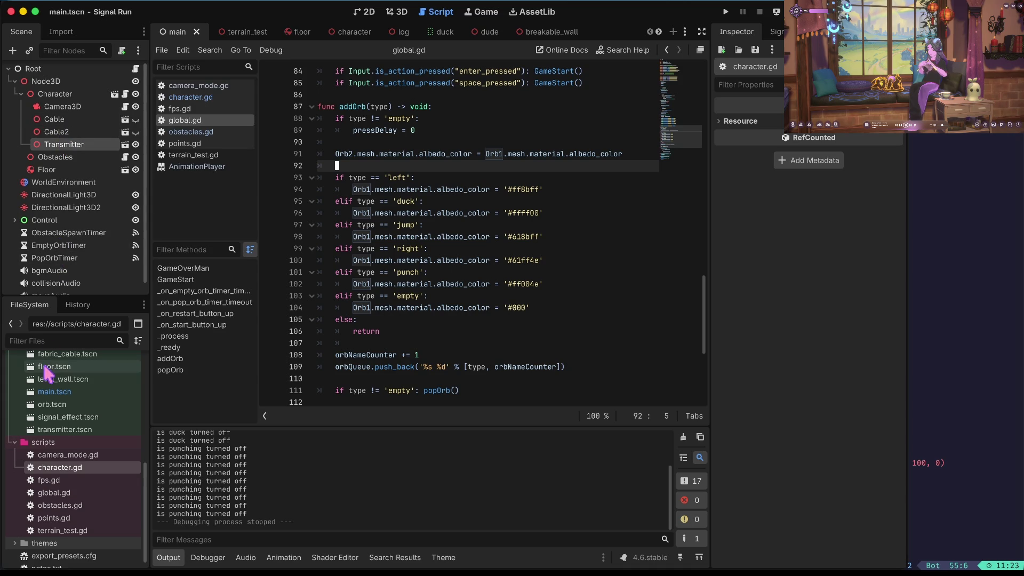
scroll(44, 365, "up", 5)
left_click(22, 450)
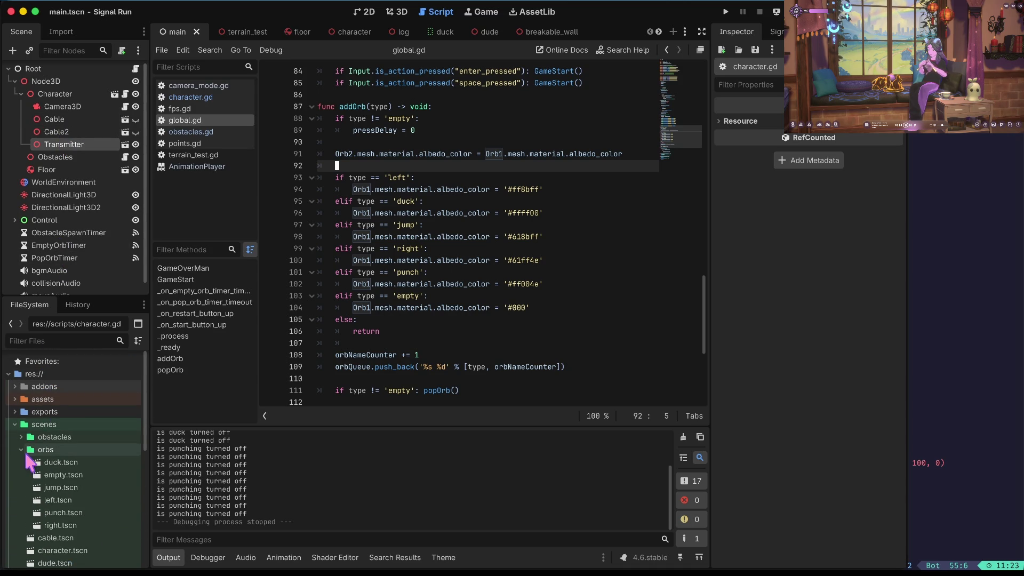
left_click(21, 450)
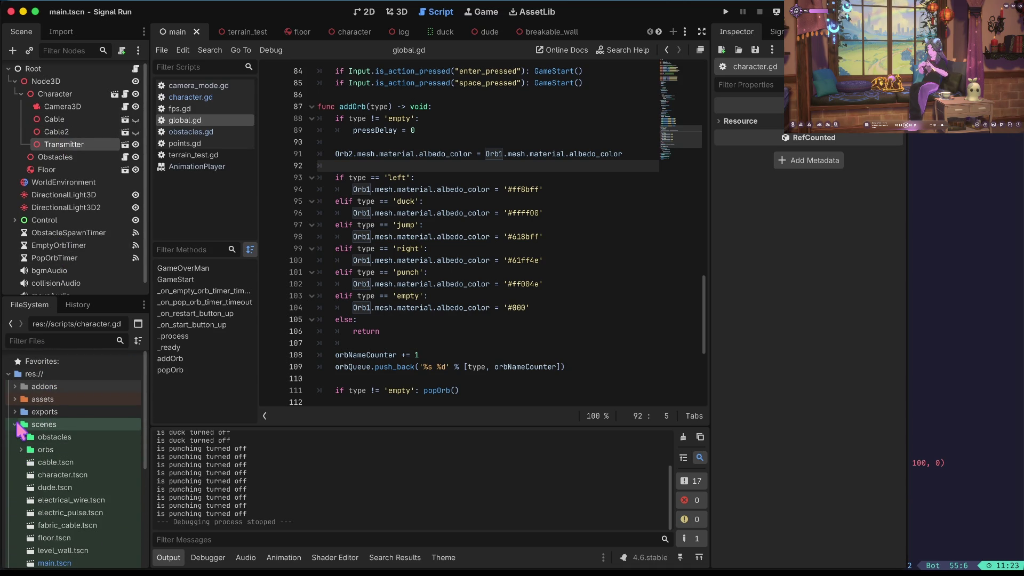
scroll(85, 487, "down", 5)
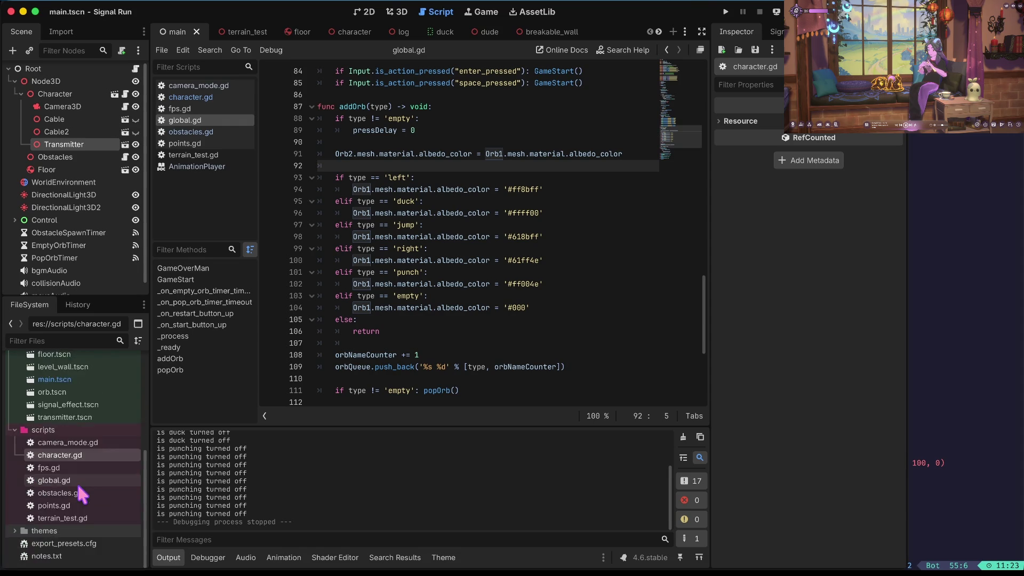
scroll(83, 496, "up", 3)
left_click(72, 500)
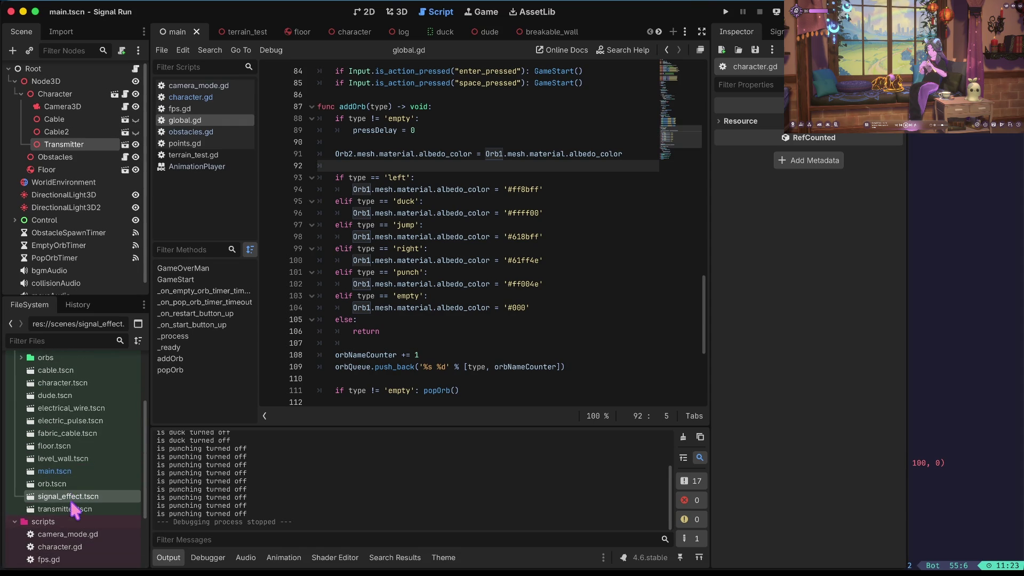
left_click(74, 509)
scroll(69, 458, "up", 1)
left_click(55, 504)
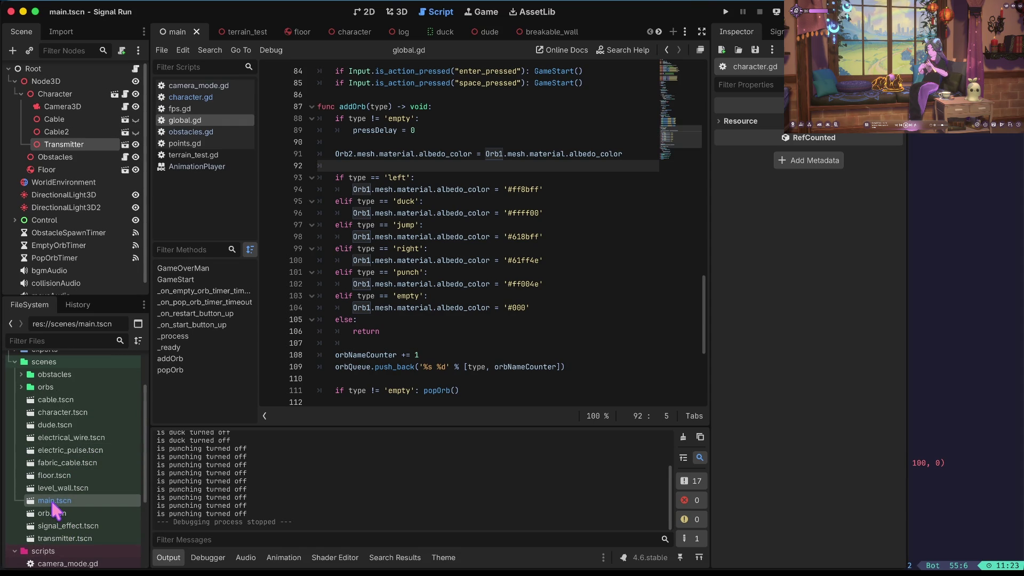
left_click(15, 220)
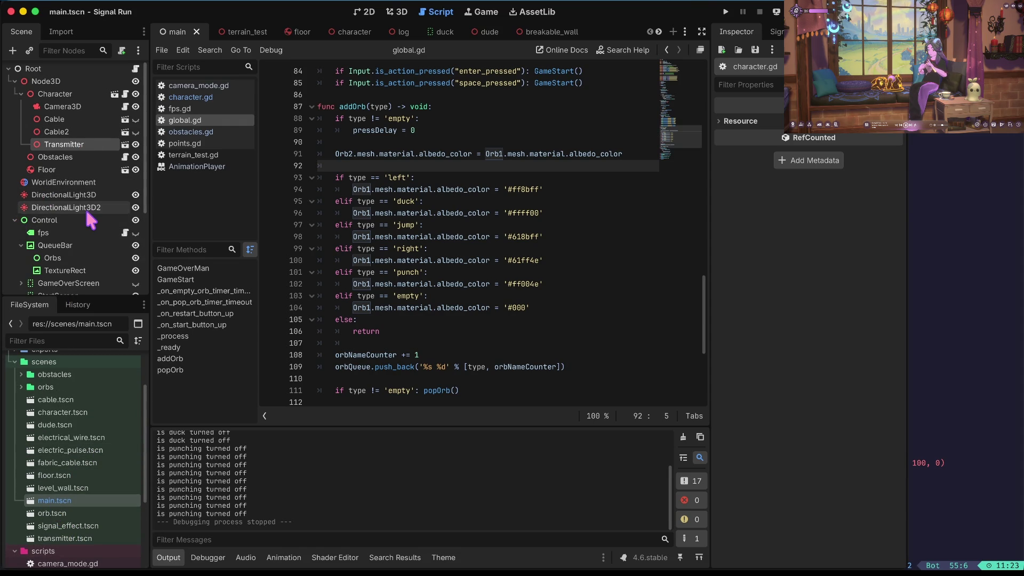
scroll(91, 218, "down", 1)
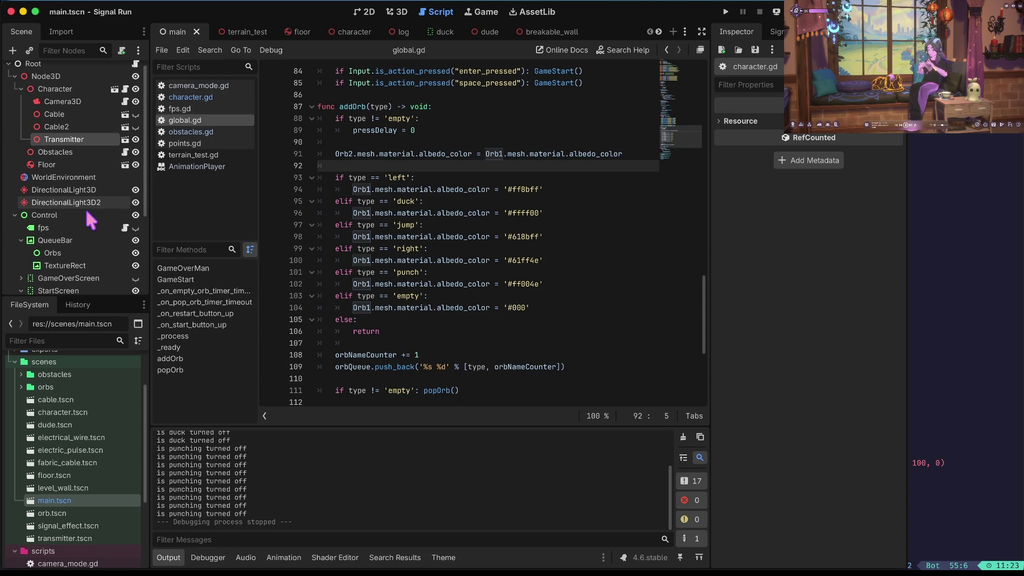
scroll(84, 205, "down", 3)
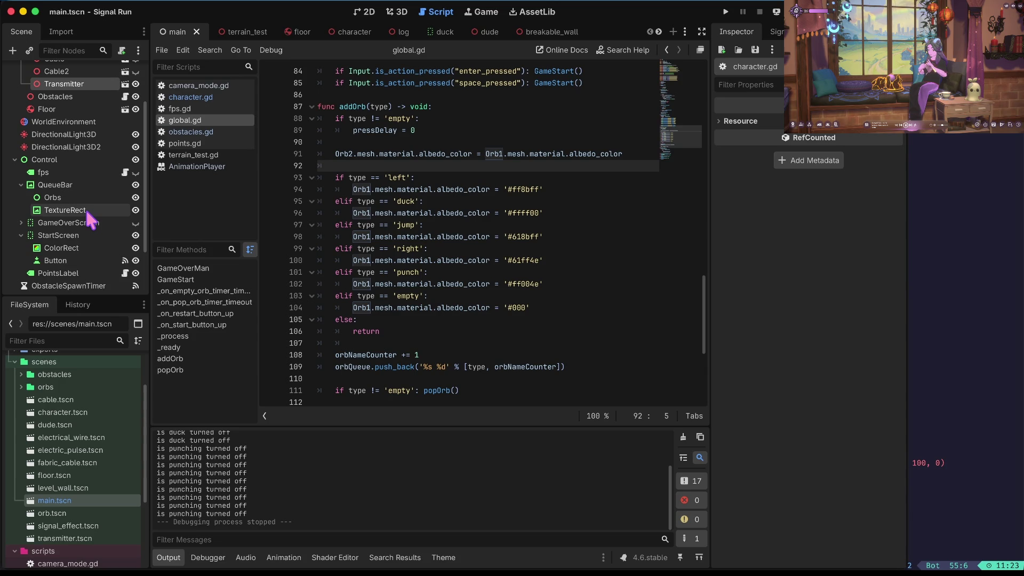
- In the terminal, check git status and stage all modified files
key("super+Tab")
type("s")
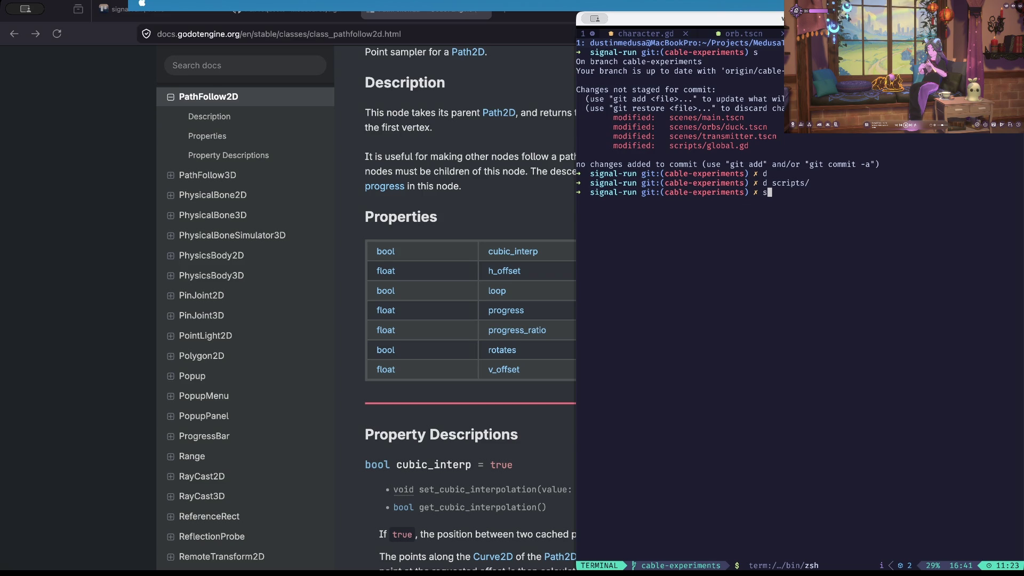
key("Return")
type("a")
key("Return")
type("s")
key("Return")
- Commit with message 'actually got a shippable pass for the signal aesthetic, still can be refined but A OK'
type("git")
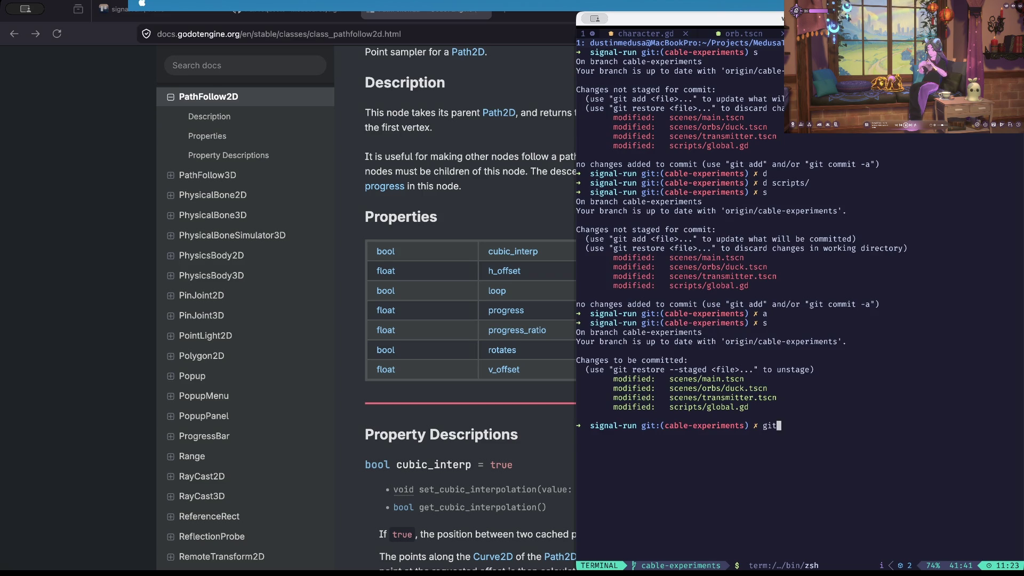
type(" commit -m")
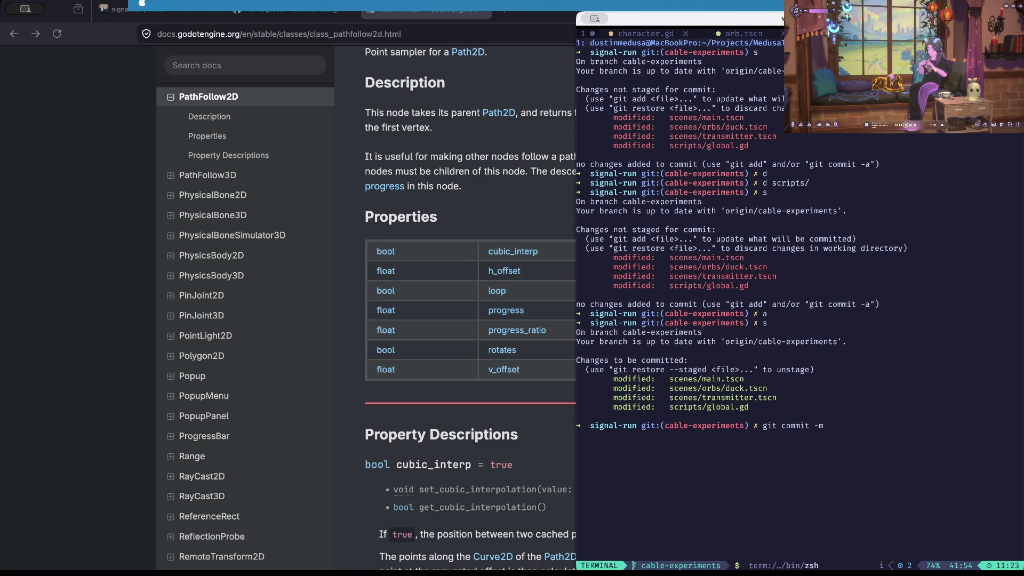
type(" \"act")
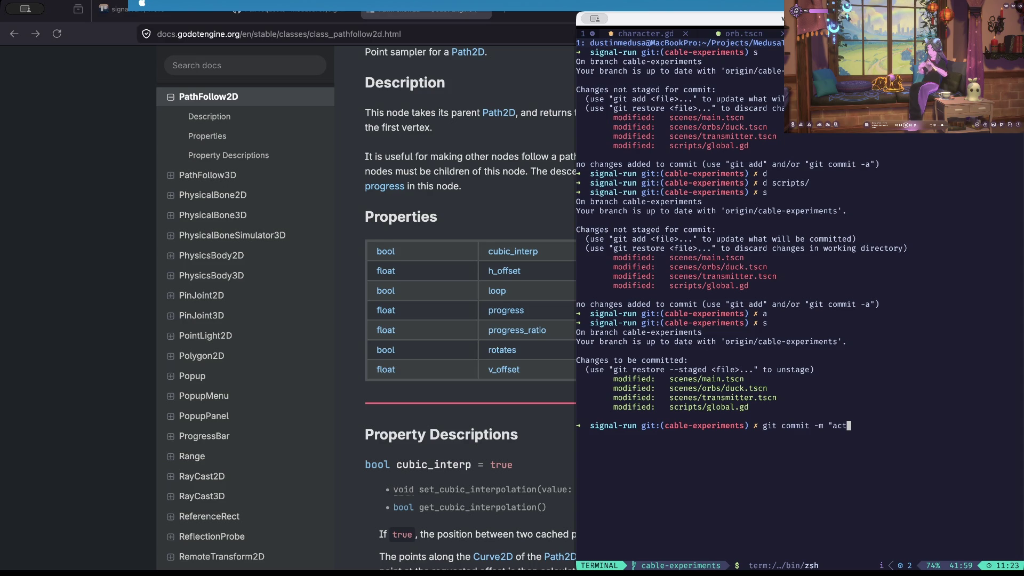
type("ually got a shippable ")
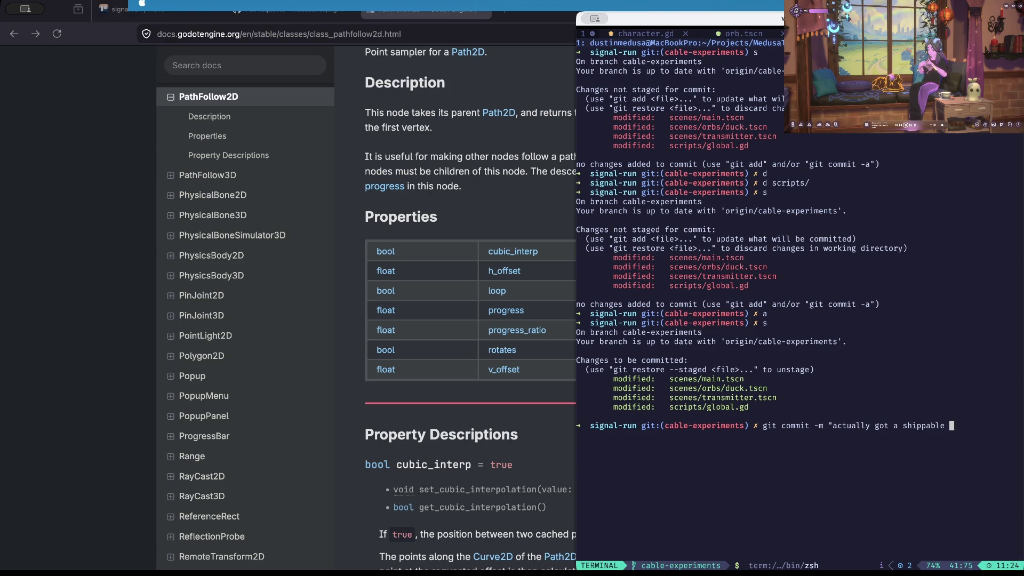
type("pass for the ele")
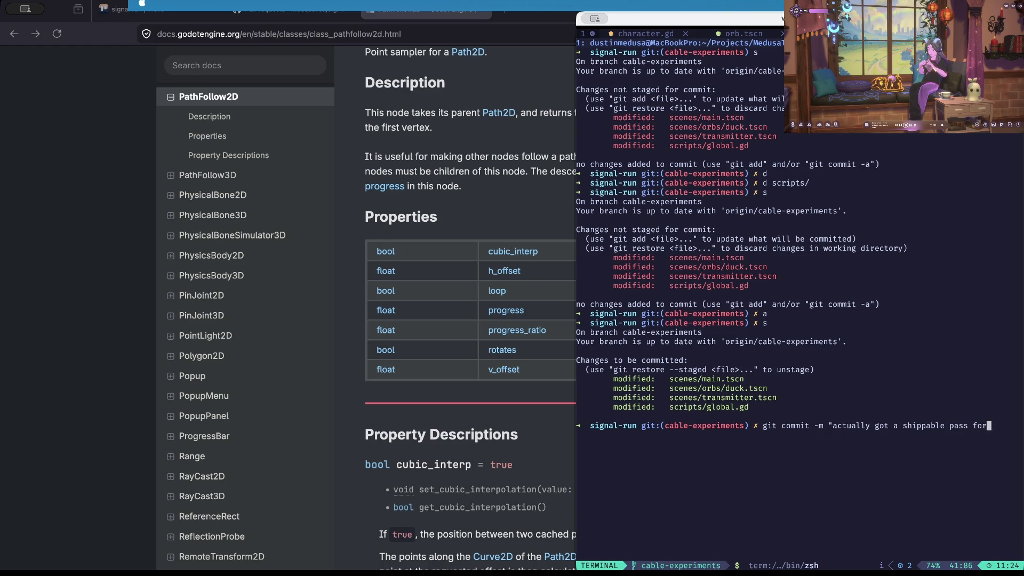
key("BackSpace")
key("BackSpace")
key("BackSpace")
type("sigan")
key("BackSpace")
key("BackSpace")
type("nal")
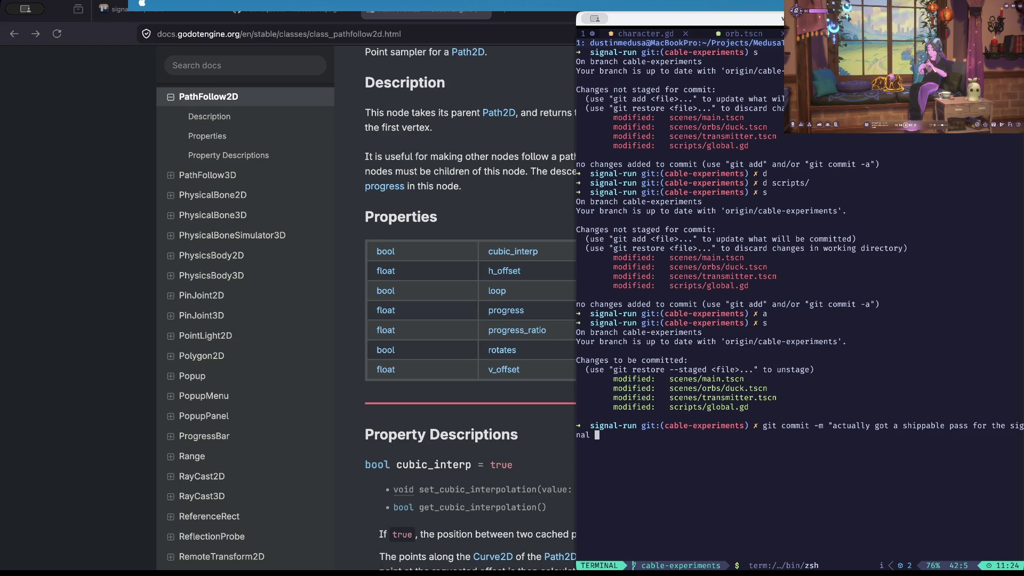
type("aesthetic")
type(", sti")
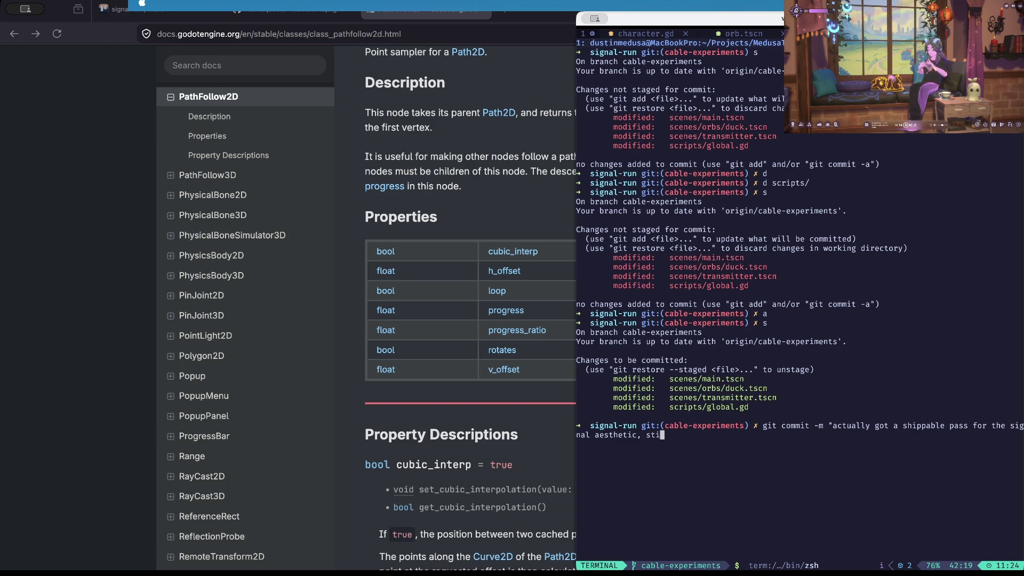
type("ll can b")
type("e ")
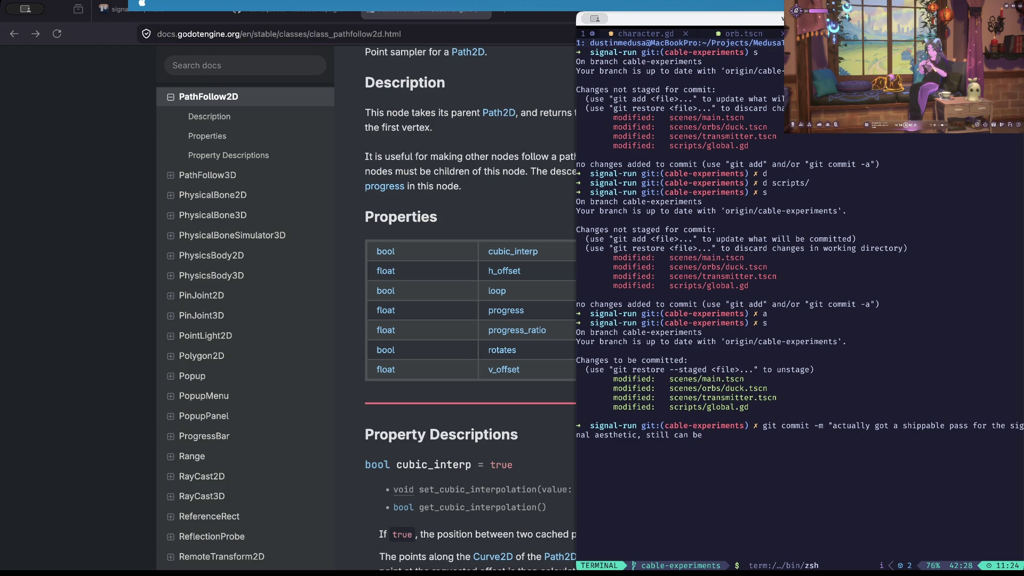
type("refined")
type(" but A OK")
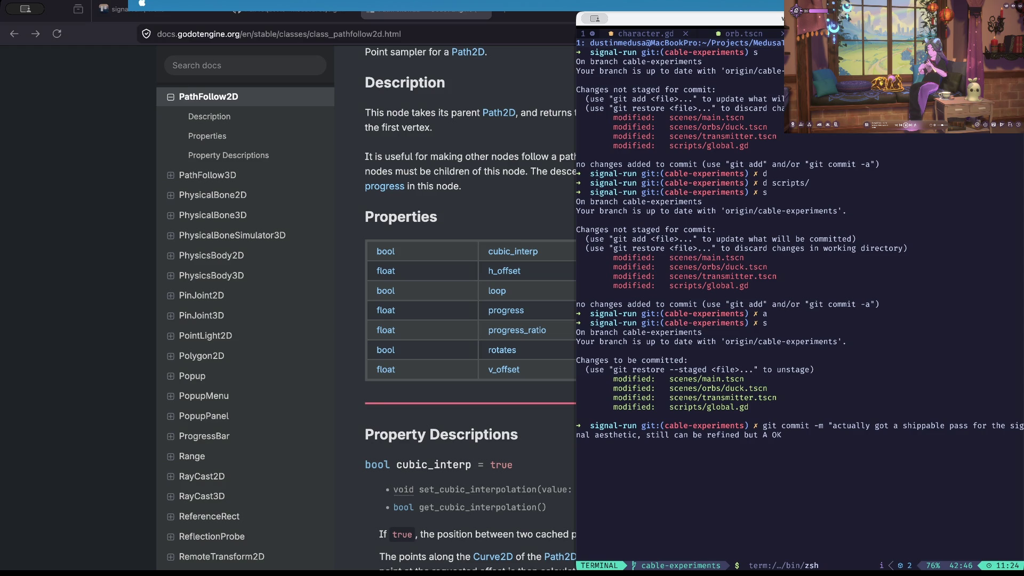
type("\"")
key("Return")
- Push the new commit to the remote and clear the terminal
type("git push")
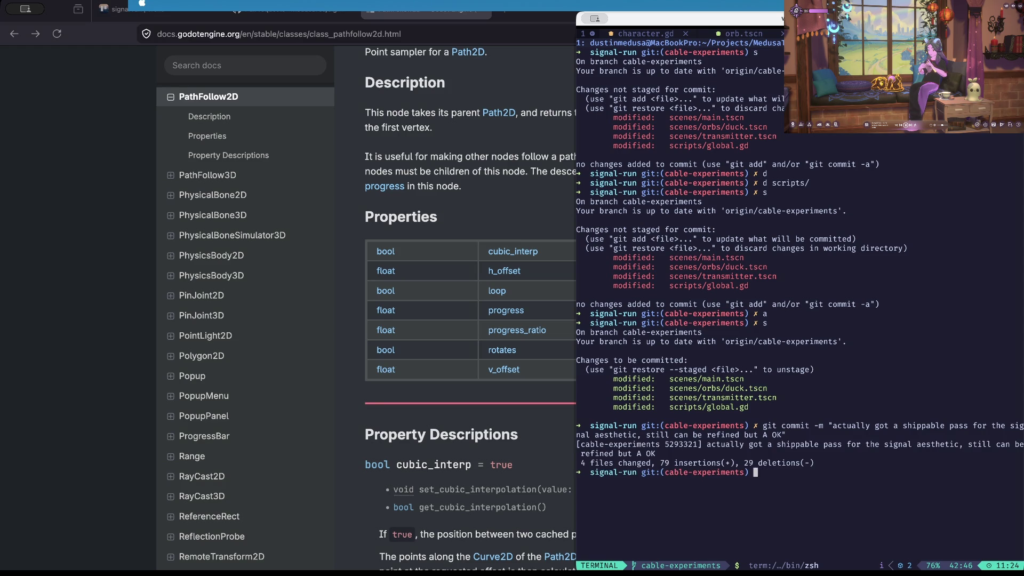
key("Return")
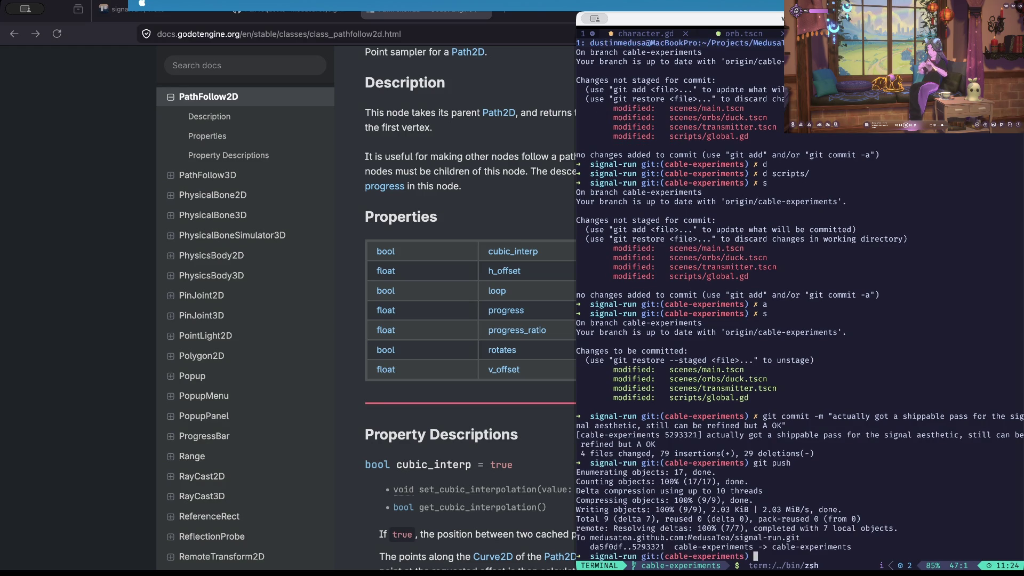
type("c")
key("Return")
- Start an interactive rebase onto origin/main and mark the last commit as squash
type("git rebase -i origin/main")
key("Return")
key("j")
key("j")
key("j")
key("j")
key("j")
key("j")
key("w")
key("c")
key("b")
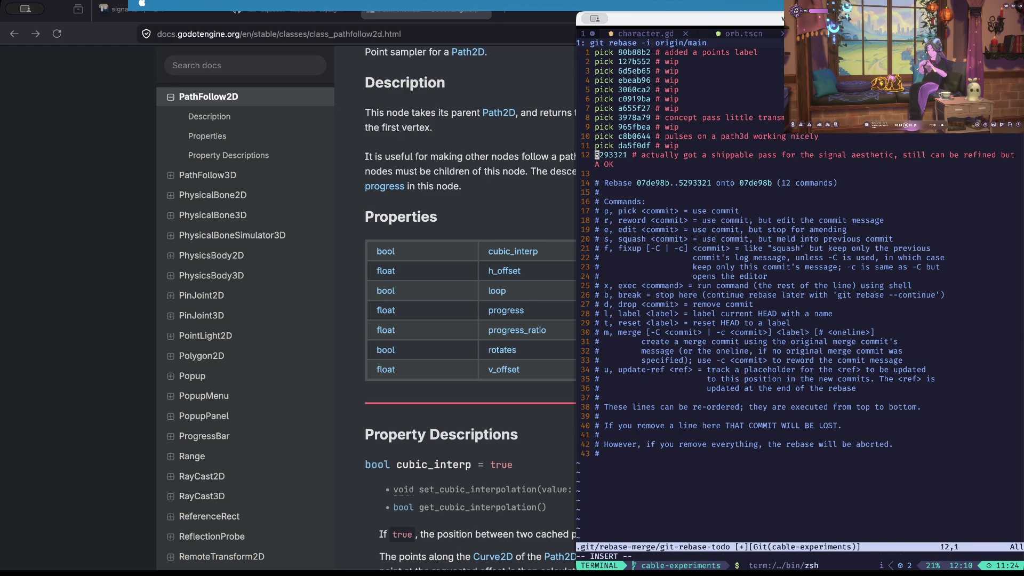
type("squash")
key("Escape")
- Change the remaining middle commits' pick actions to squash and save the rebase list with :wq
key("k")
key("0")
key("ctrl+v")
key("g")
key("g")
key("j")
key("j")
key("k")
key("l")
key("l")
key("l")
type("csquash")
key("Escape")
type(":wq")
key("Return")
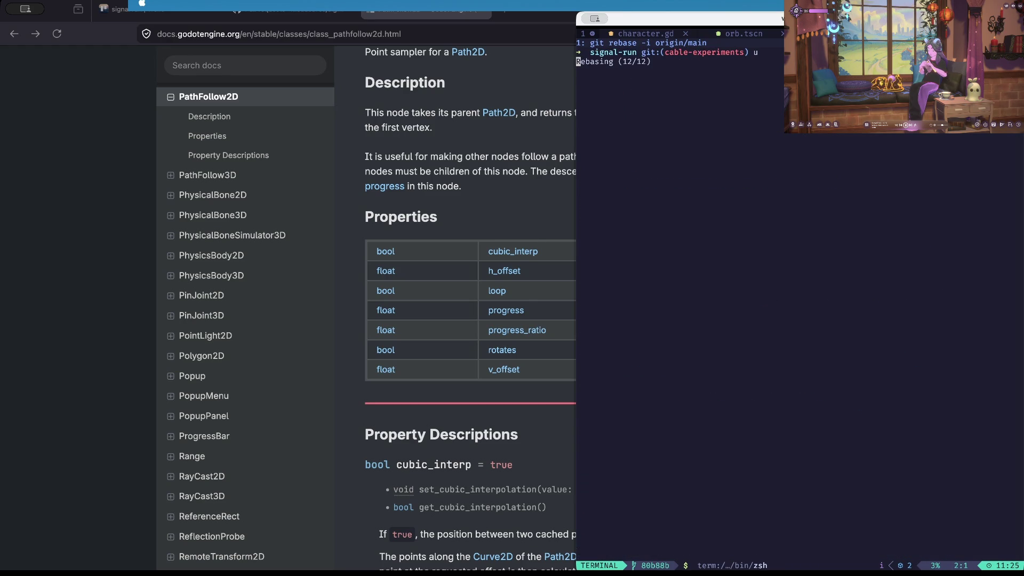
- Delete commit messages #2 to #8 and the commit #9 wip block from the combined message
key("j")
key("j")
key("j")
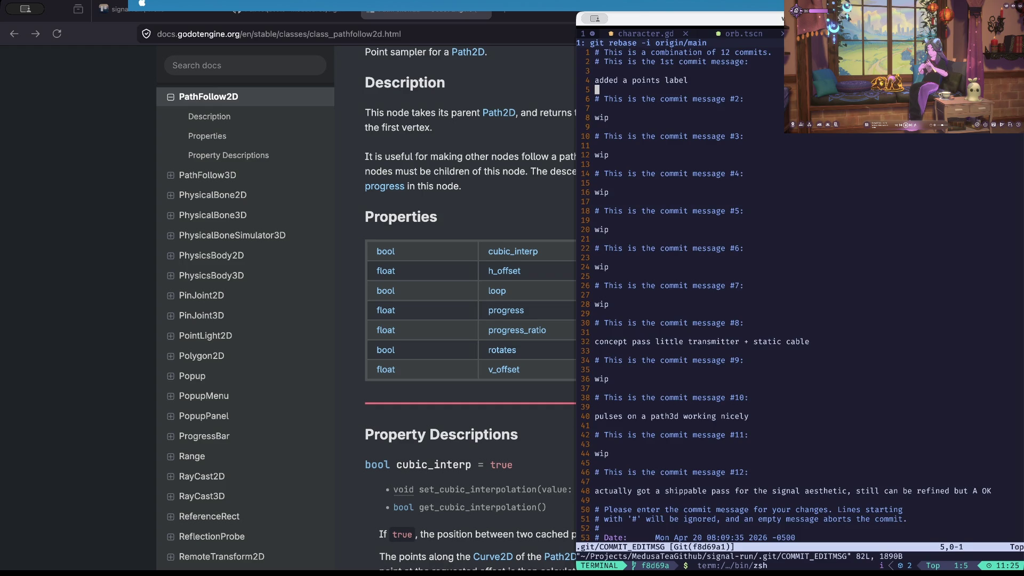
key("V")
key("j")
key("j")
key("j")
key("j")
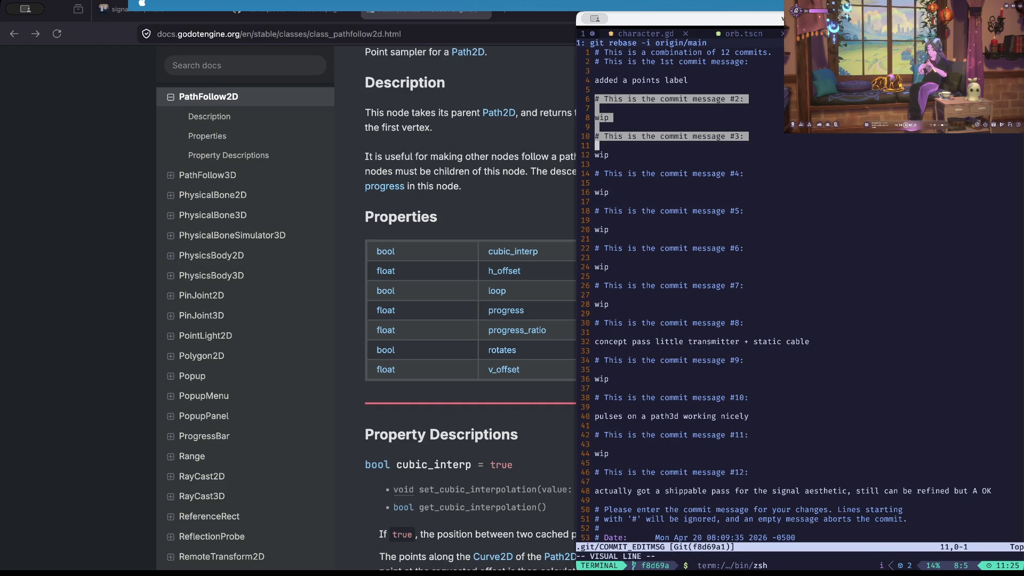
key("j")
key("j")
key("j")
key("d")
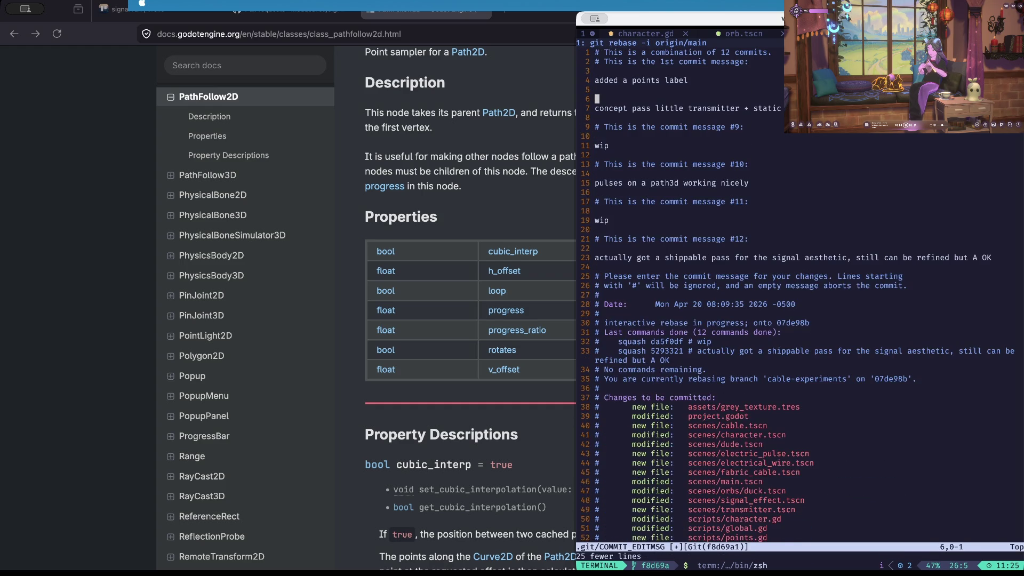
key("j")
key("j")
key("V")
key("j")
- Remove the #11 wip lines, #12 header and extra blank lines, leaving four meaningful lines
key("j")
key("j")
key("j")
key("d")
key("j")
key("j")
key("V")
key("j")
key("j")
key("j")
key("j")
key("j")
key("d")
key("k")
key("k")
key("k")
key("J")
key("j")
key("w")
key("k")
key("k")
key("w")
key("w")
key("w")
key("w")
key("k")
key("k")
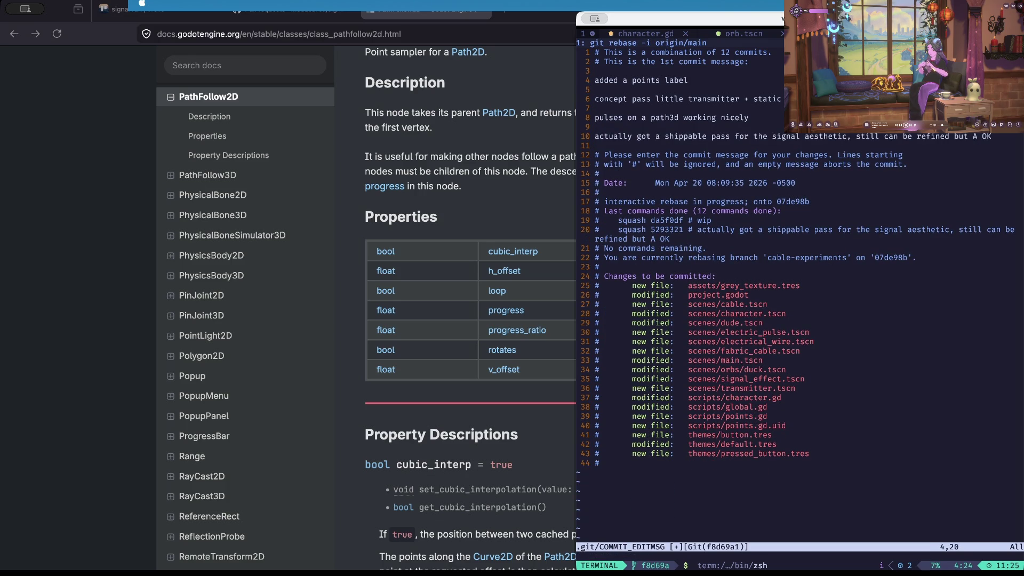
key("j")
key("j")
key("w")
key("w")
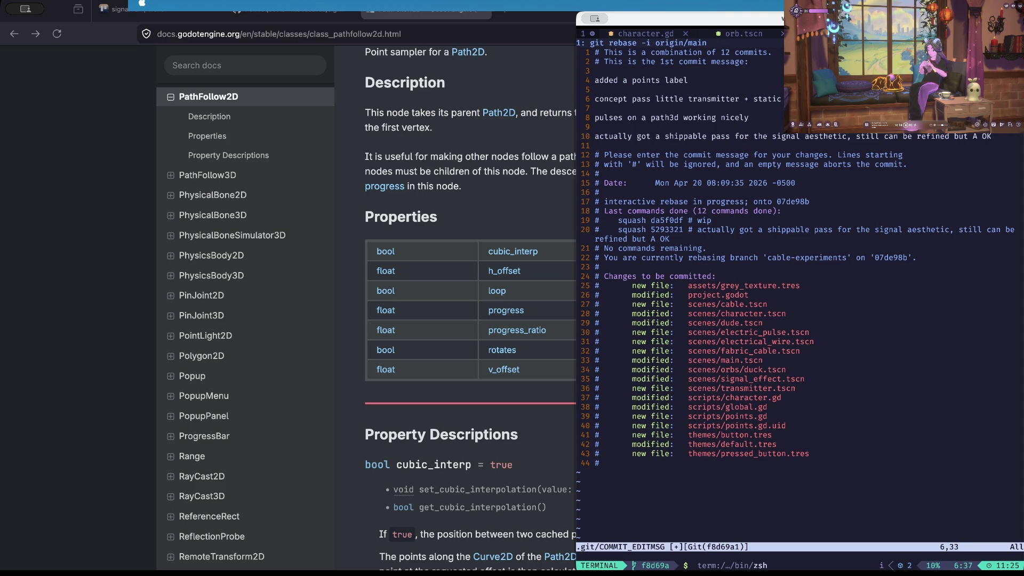
- Save the combined message with :wqa, then check git status and diff against origin/cable-experiments
key("k")
key("k")
type("wqa")
key("Return")
type("s")
key("Return")
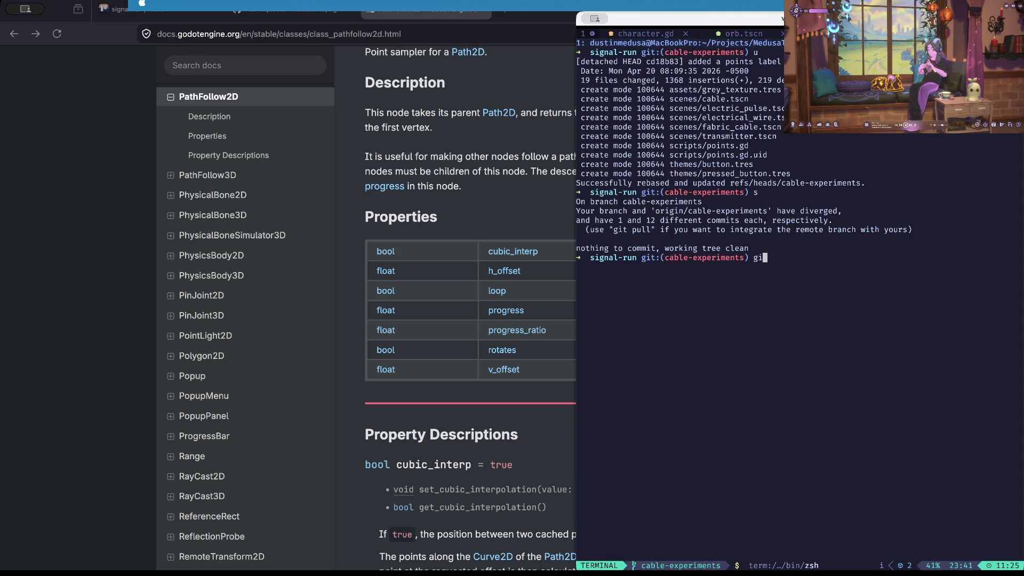
type("diff origin/cable-experiments")
key("Return")
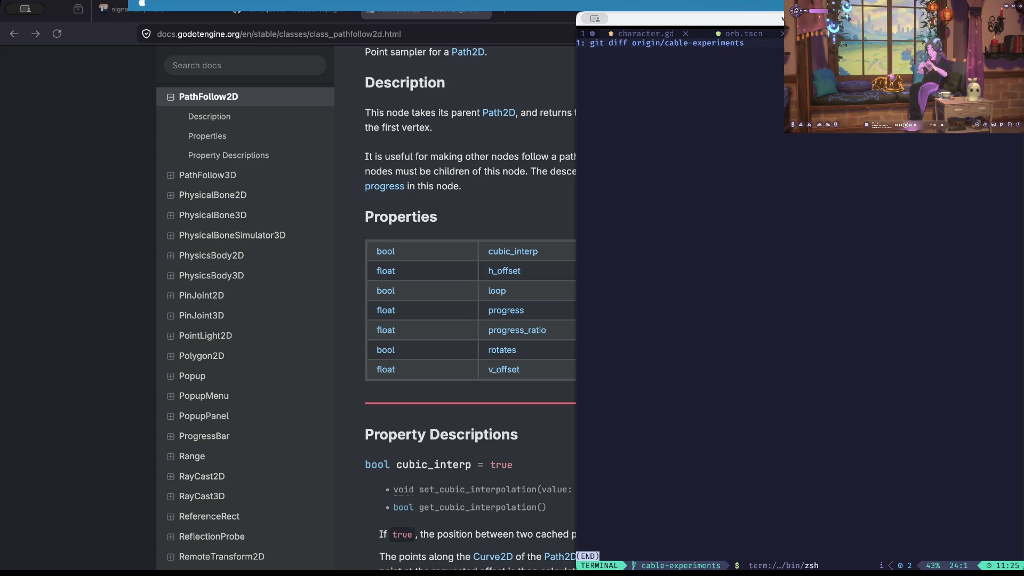
- Force-push the rewritten branch, clear the terminal, and trim the pull request description's last line
type("qgit push -f")
key("Return")
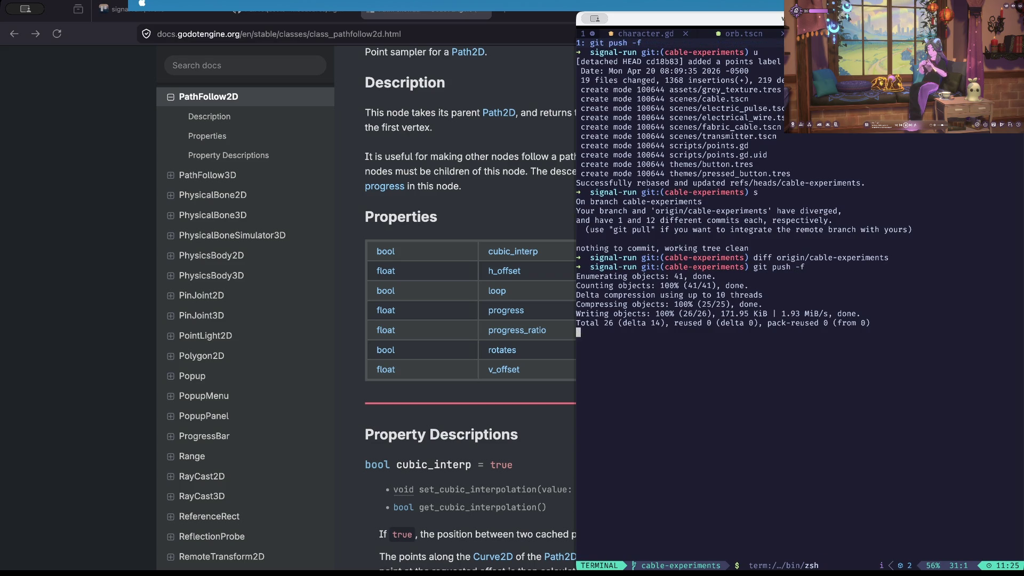
type("cl")
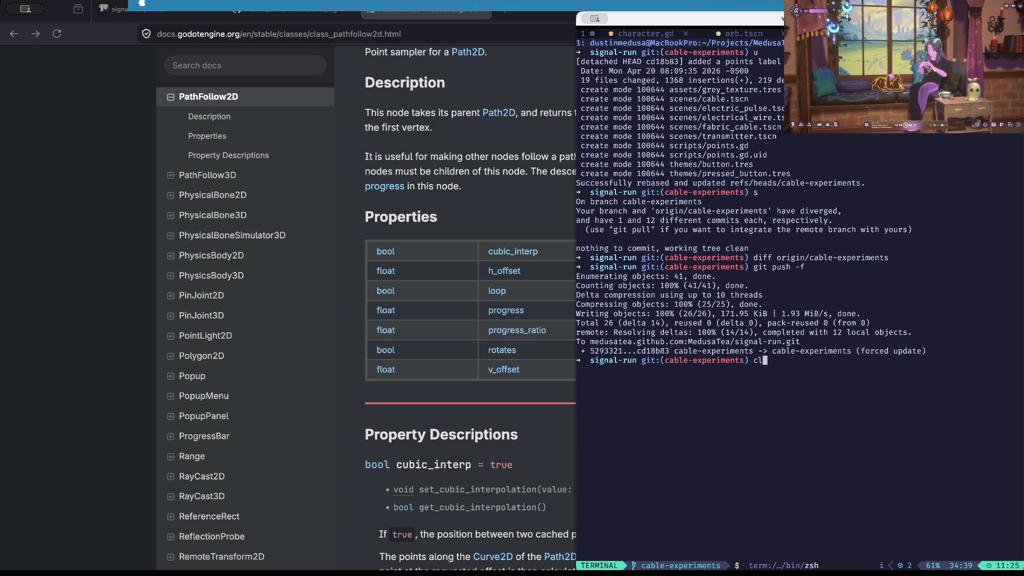
type("ear")
key("Return")
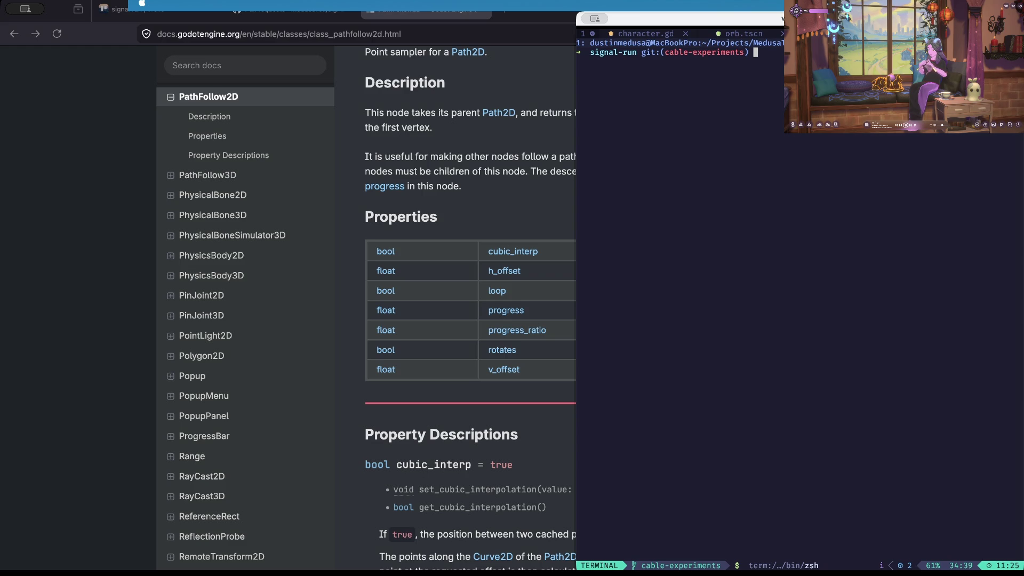
key("ctrl+shift+Tab")
key("BackSpace")
- Create the pull request from cable-experiments to main
left_click(292, 240)
key("Return")
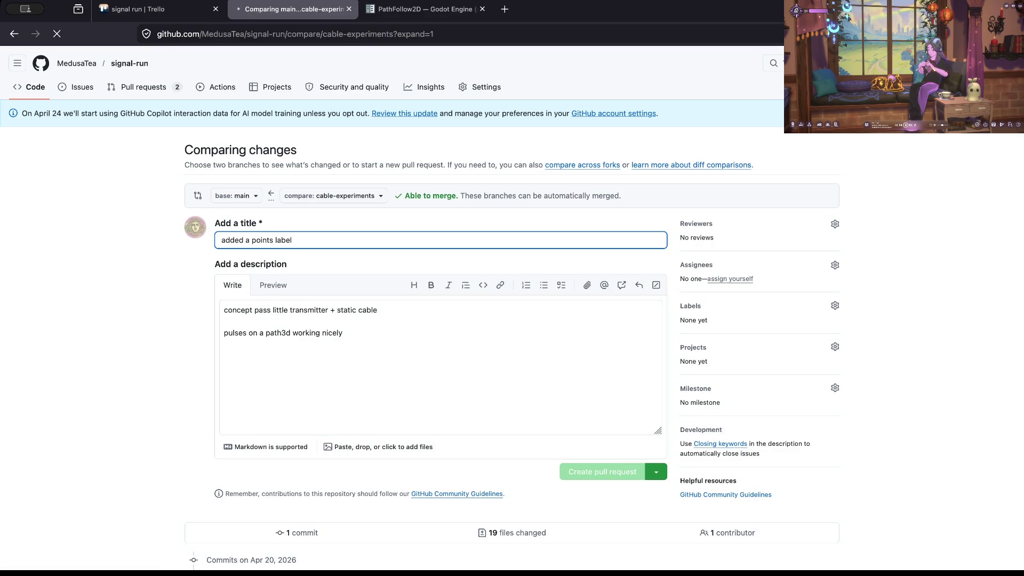
left_click(224, 355)
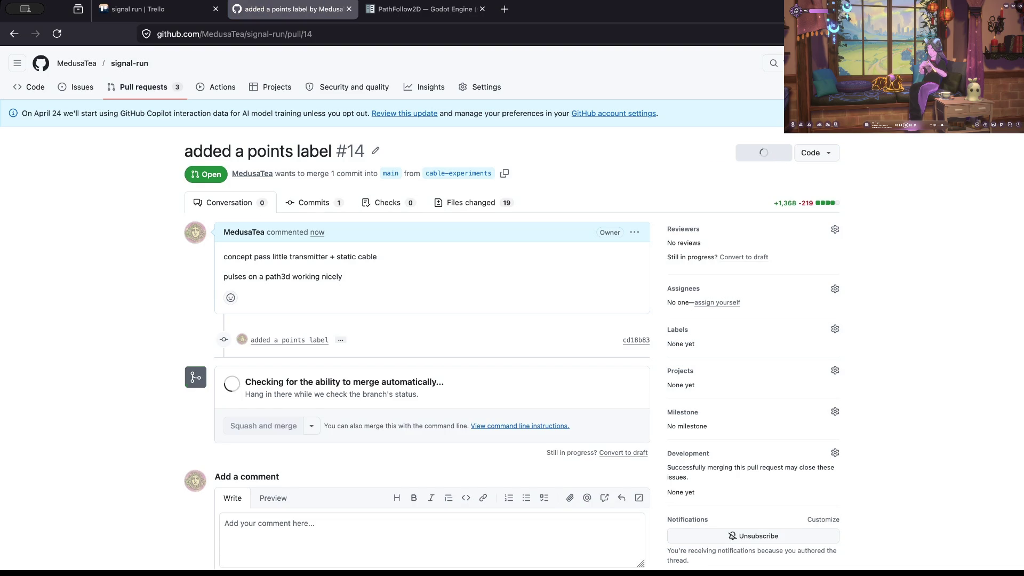
- Rewrite the description, adding the shippable-pass message and old 'added a points label' title, then removing the shippable line
left_click(634, 232)
left_click(560, 306)
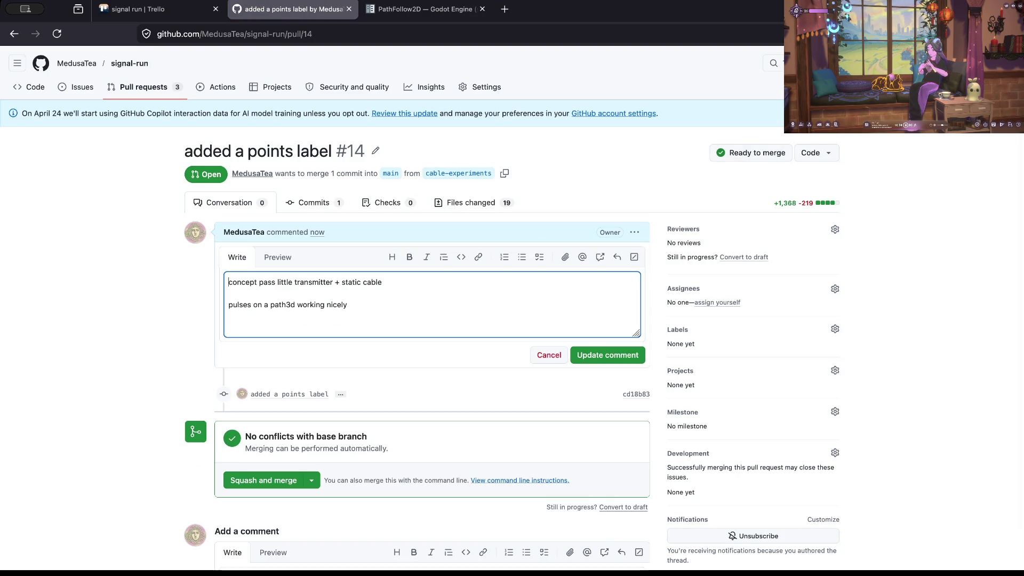
type("actually got a shippable pass for the signal aesthetic, still can be refined but A OK")
left_click(347, 151)
mouse_move(185, 151)
left_mouse_down()
mouse_move(347, 151)
mouse_move(332, 151)
left_mouse_up()
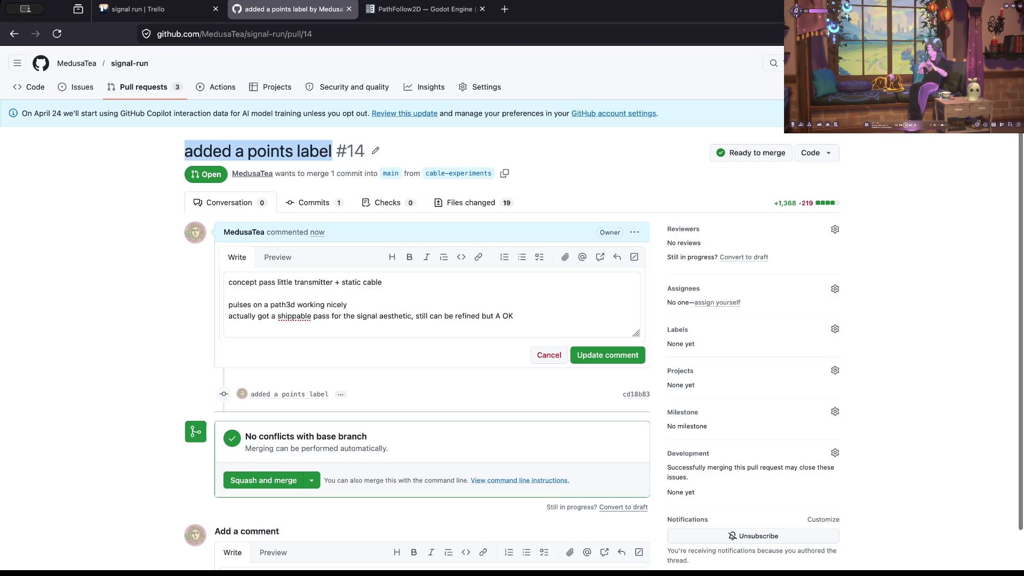
key("ctrl+c")
left_click(427, 327)
key("Return")
key("Return")
key("ctrl+v")
left_click_drag(514, 315, 227, 315)
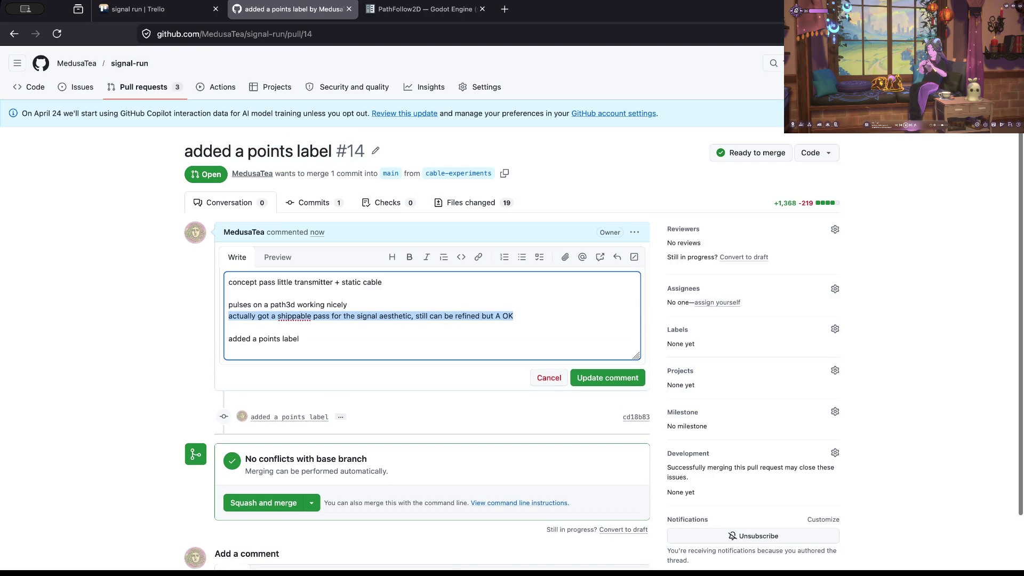
key("BackSpace")
key("BackSpace")
- Retitle the pull request 'Actually got a shippable pass for the signal aesthetic, still can be refined but A OK'
left_click(376, 151)
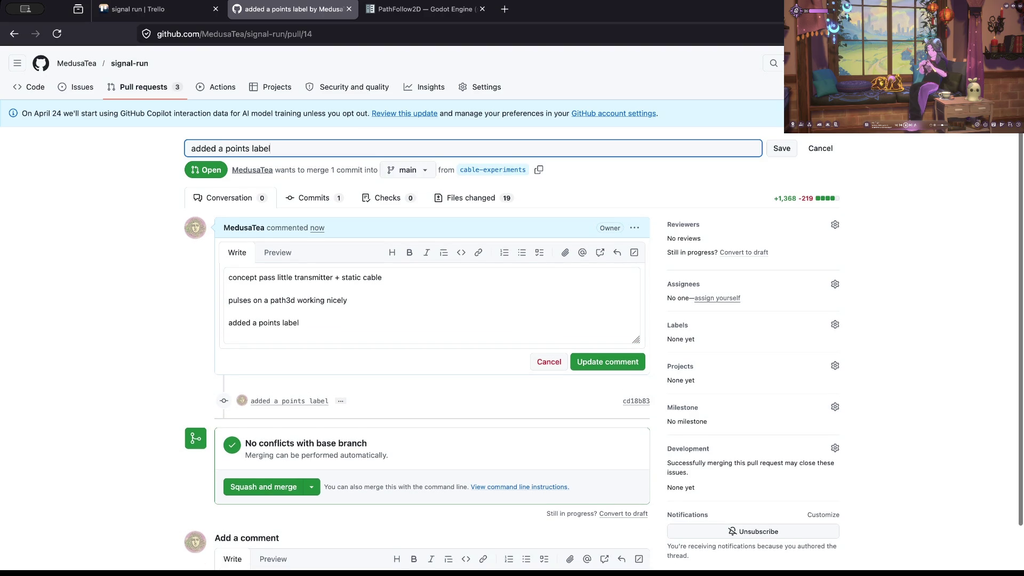
key("ctrl+a")
key("BackSpace")
key("ctrl+v")
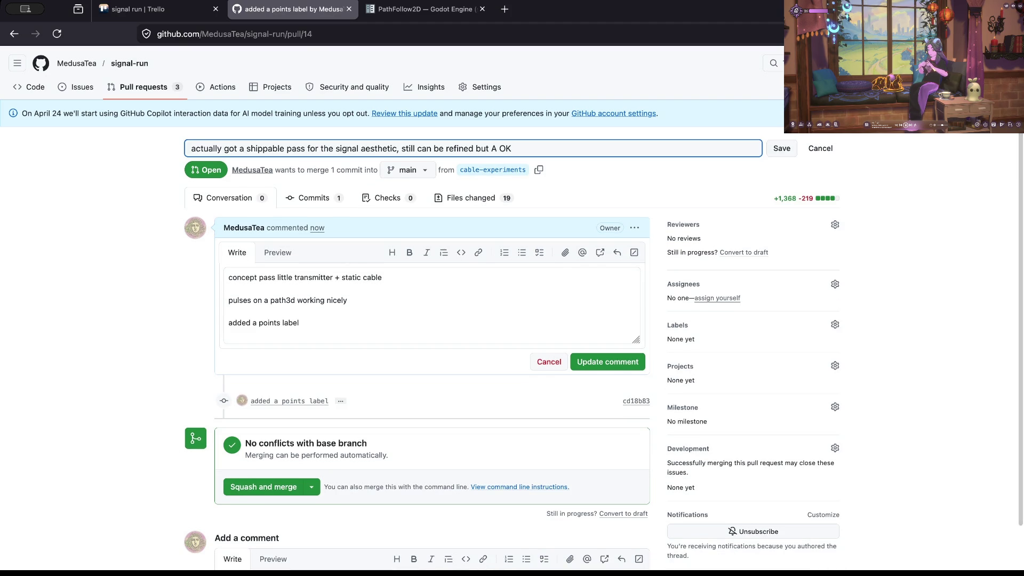
key("BackSpace")
type("A")
key("Return")
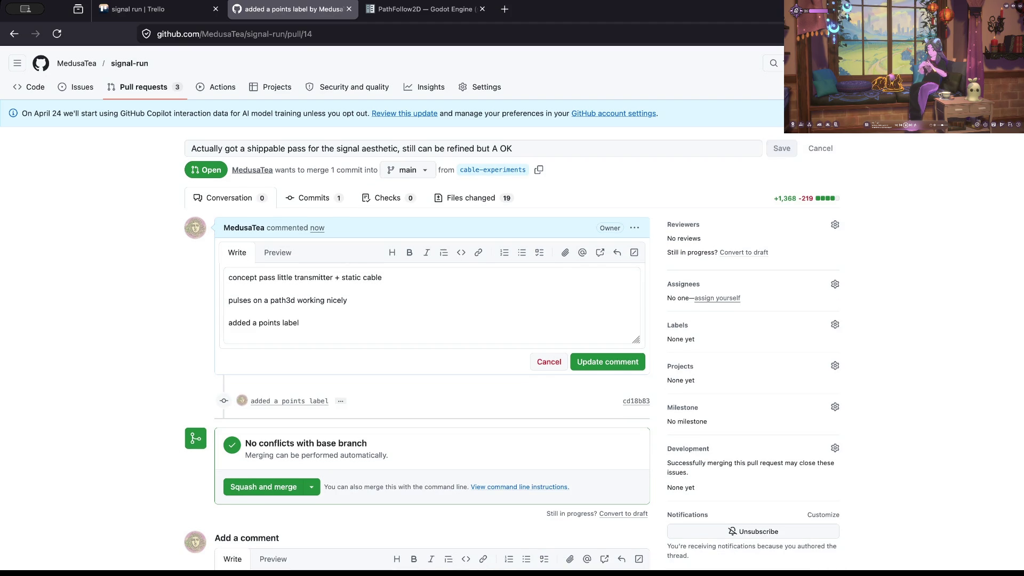
- Prefix the description lines with '- ' bullets and save the comment
left_click(228, 303)
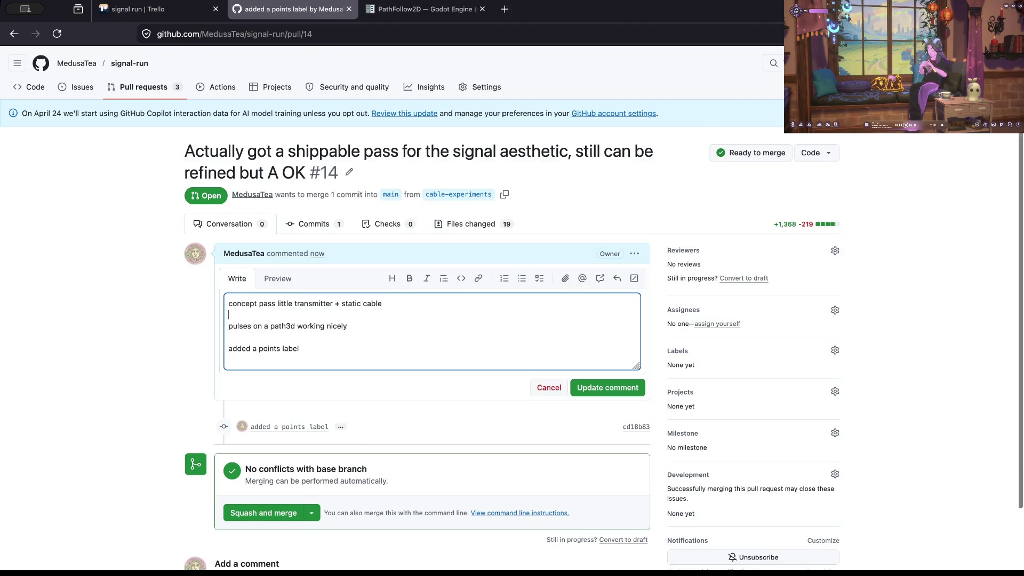
type("-")
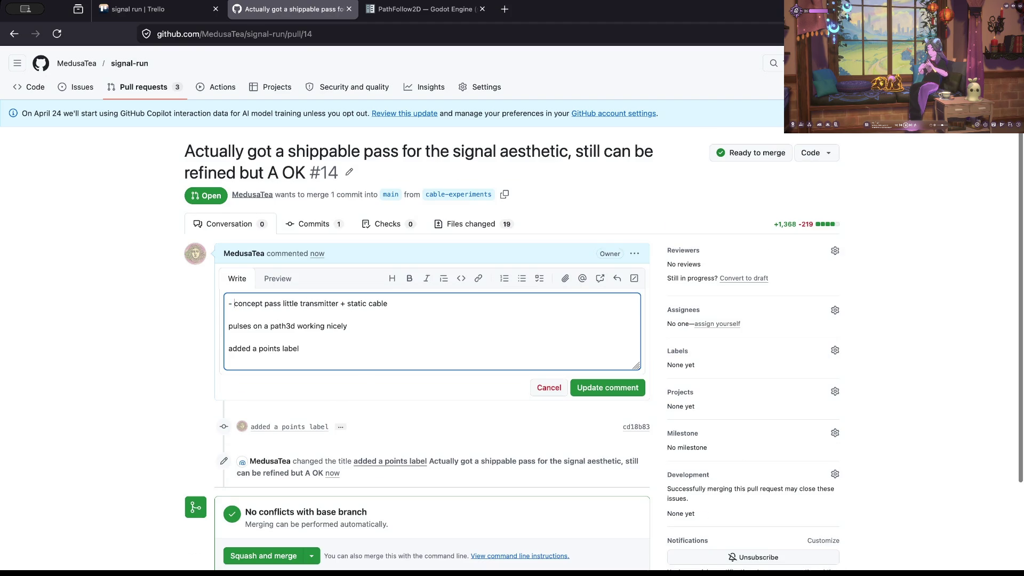
left_click(229, 326)
type("- ")
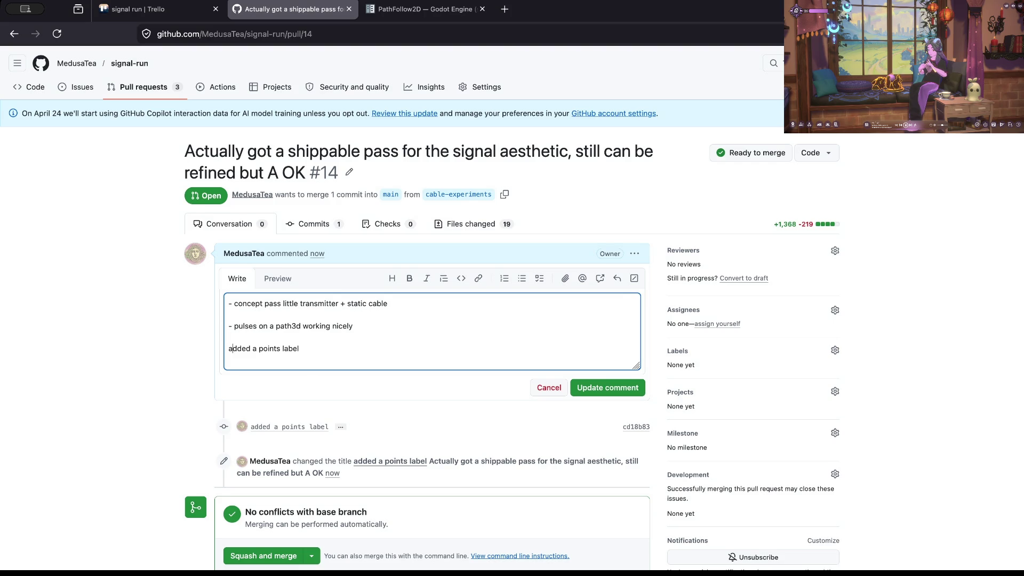
type("-")
key("ctrl+Return")
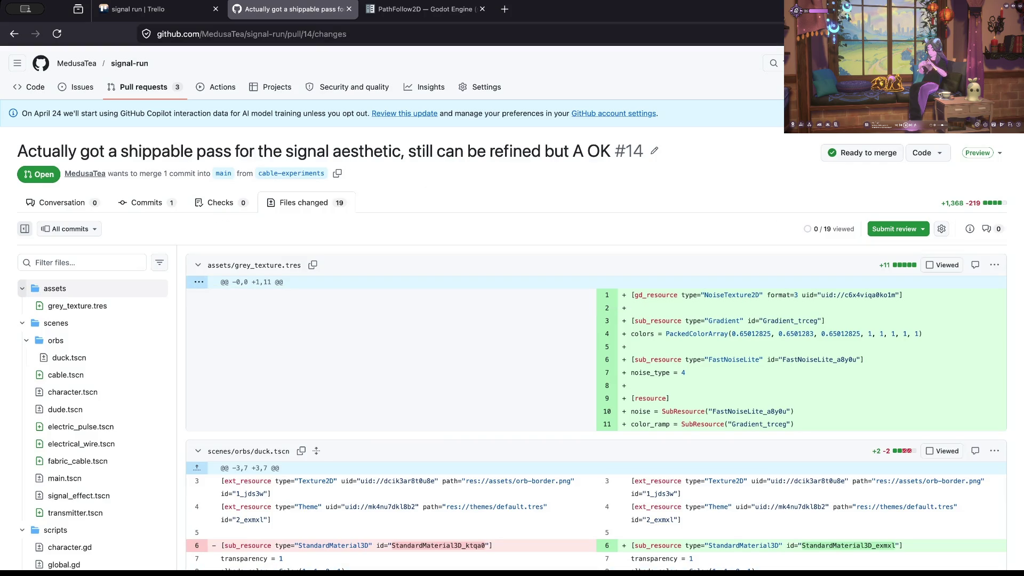
- Review the grey_texture.tres and duck.tscn diffs, folding away the assets and orbs folders
left_click(22, 287)
left_click(22, 288)
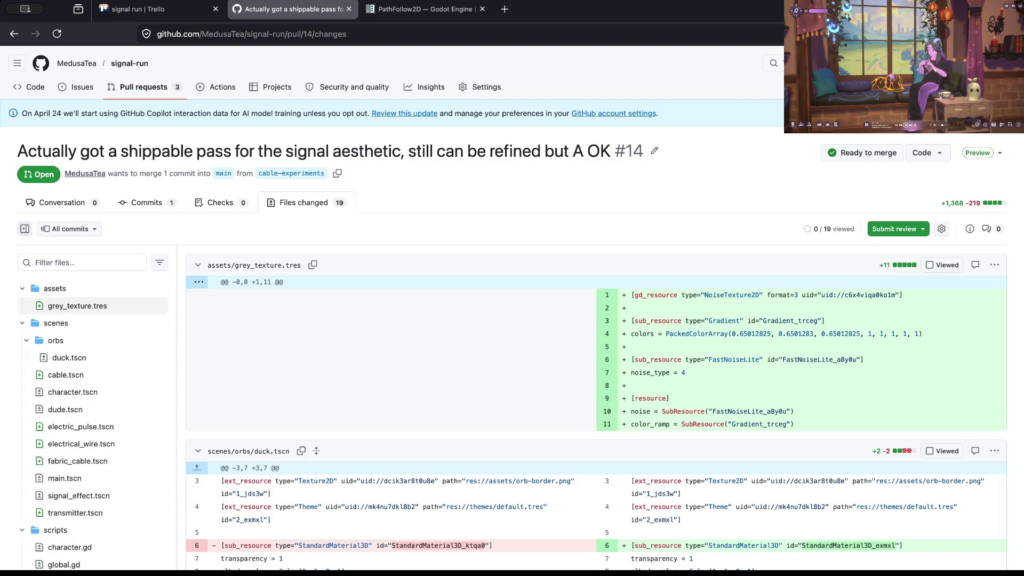
left_click(77, 305)
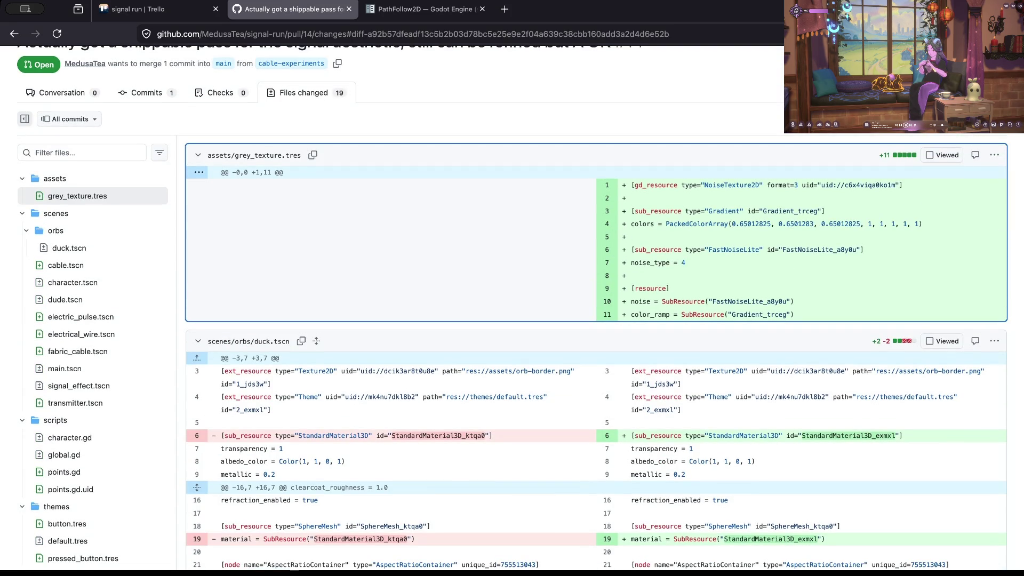
left_click(22, 178)
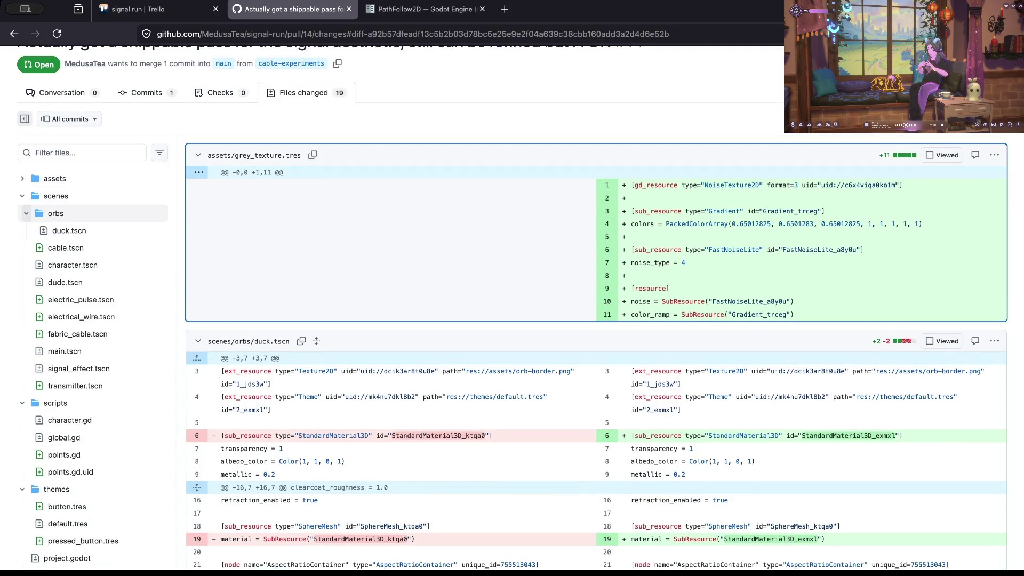
left_click(70, 231)
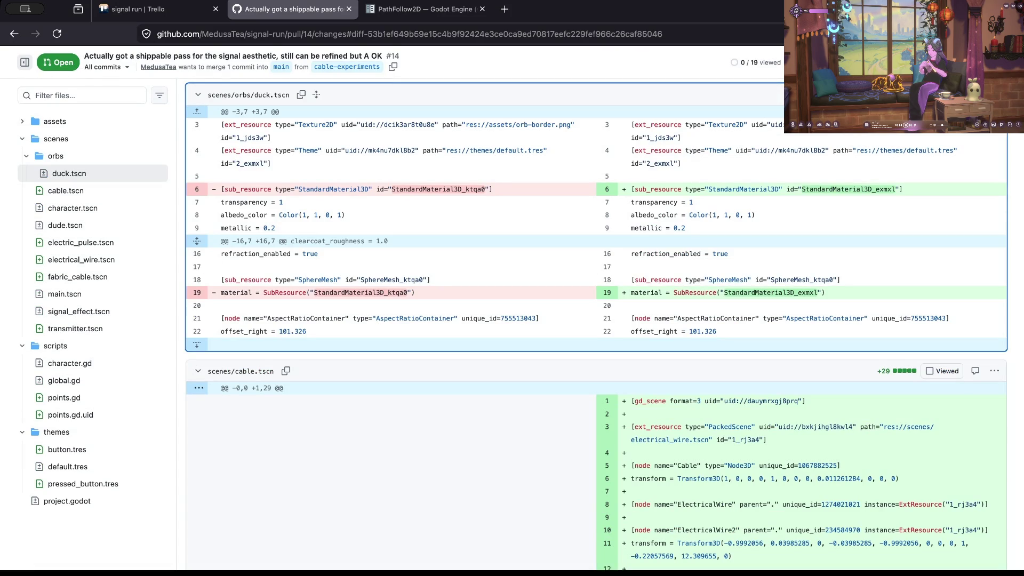
scroll(208, 188, "up", 1)
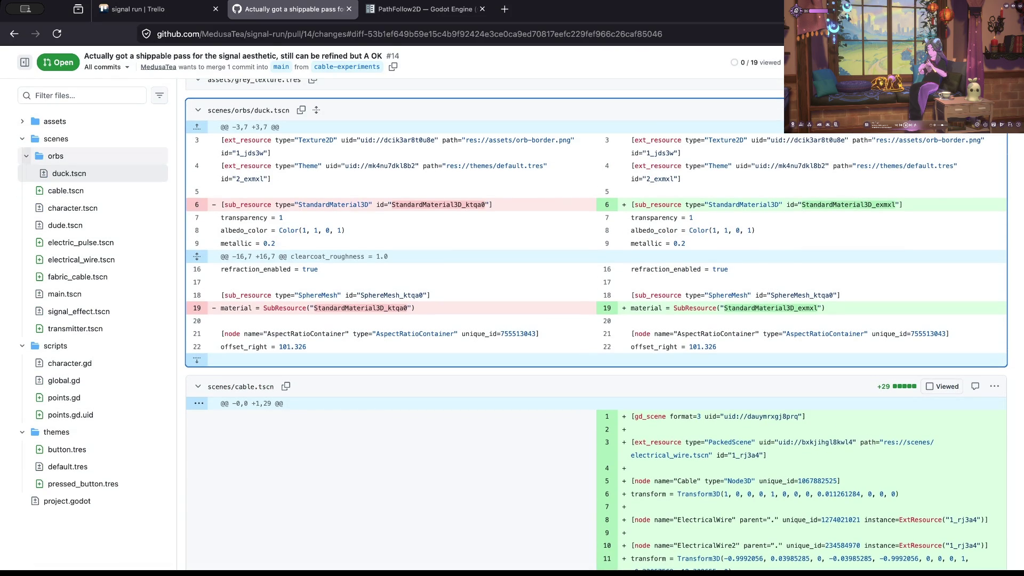
left_click(55, 156)
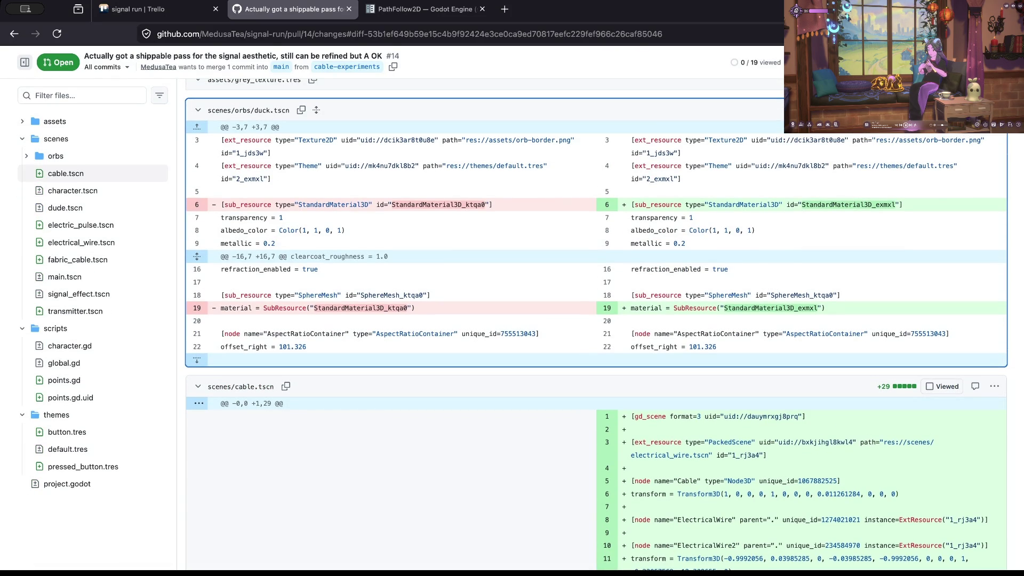
- Go to the character.gd diff and select the new animPlayer.play('Jump_Start') call on line 31
left_click(69, 346)
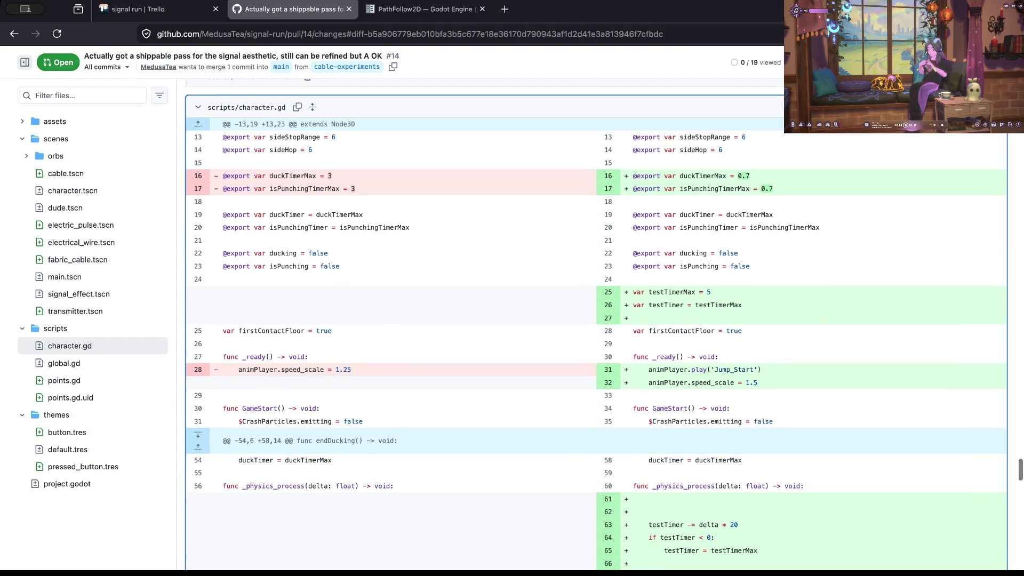
scroll(596, 325, "down", 3)
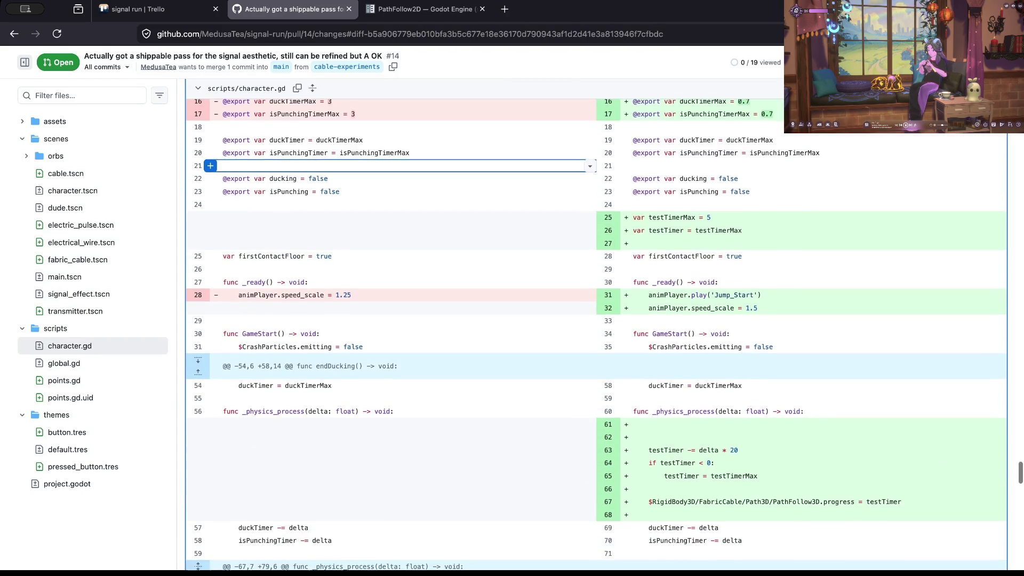
scroll(596, 331, "down", 3)
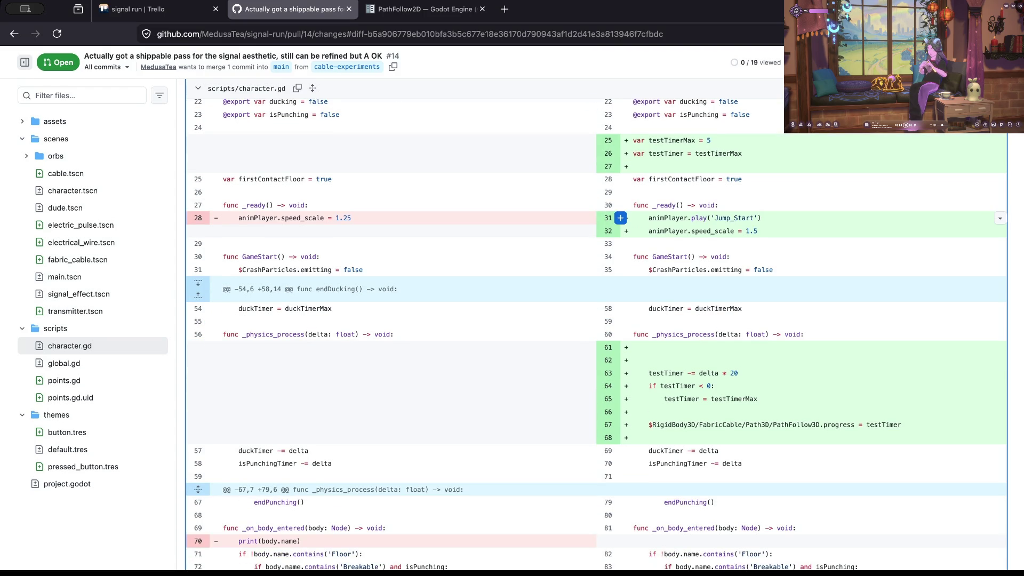
double_click(668, 217)
key("shift+End")
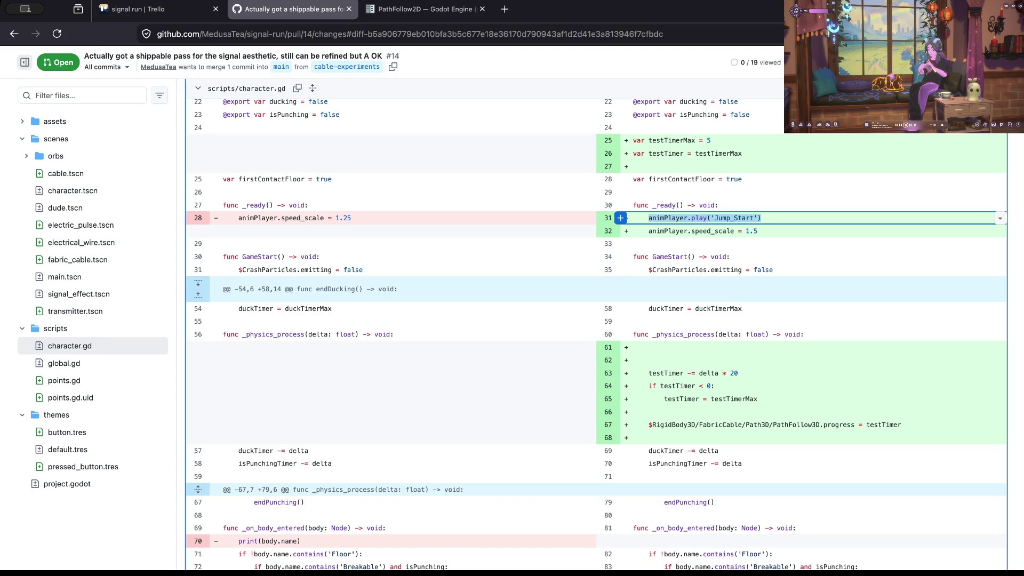
key("super+Tab")
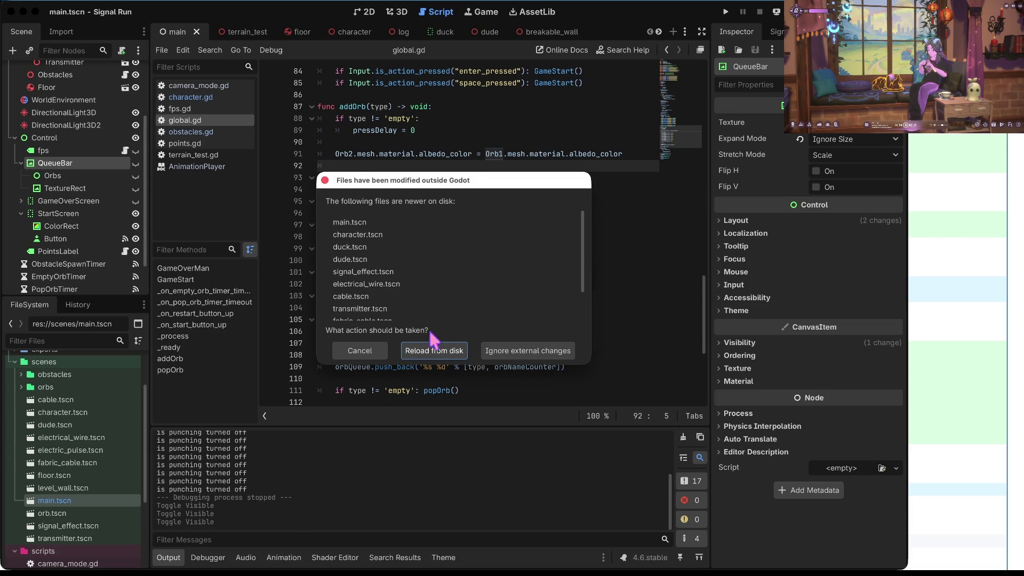
- Reload the changed files, find jump_start, and rename line 31's animation to Idle_Sword, saving
left_click(429, 351)
left_click(553, 221)
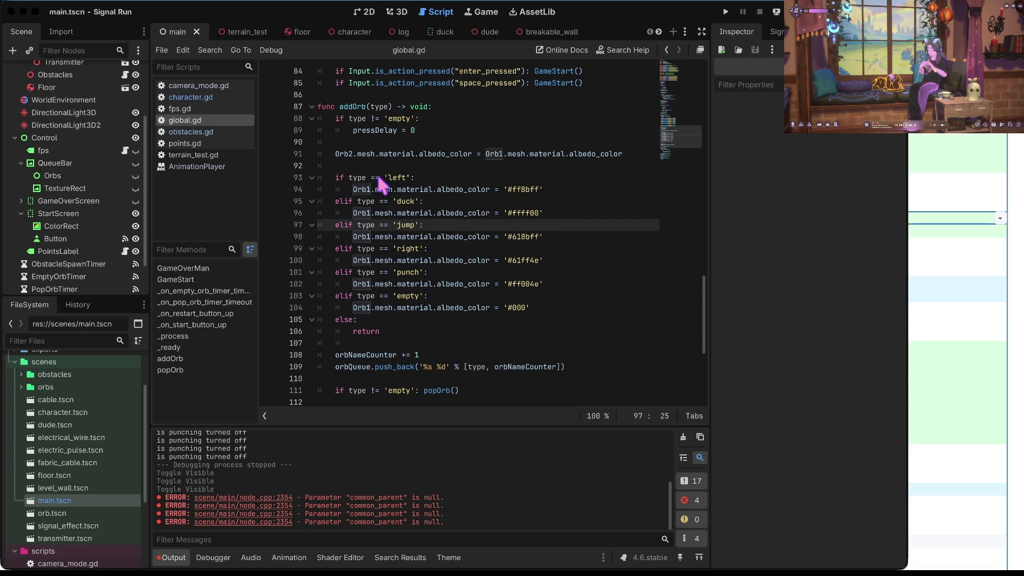
left_click(380, 184)
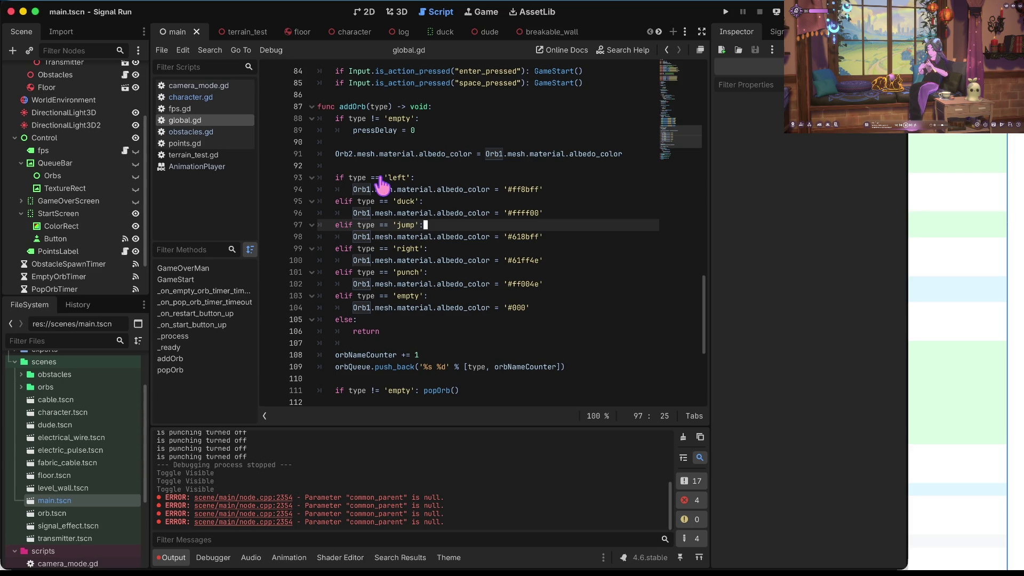
key("super+shift+f")
type("j")
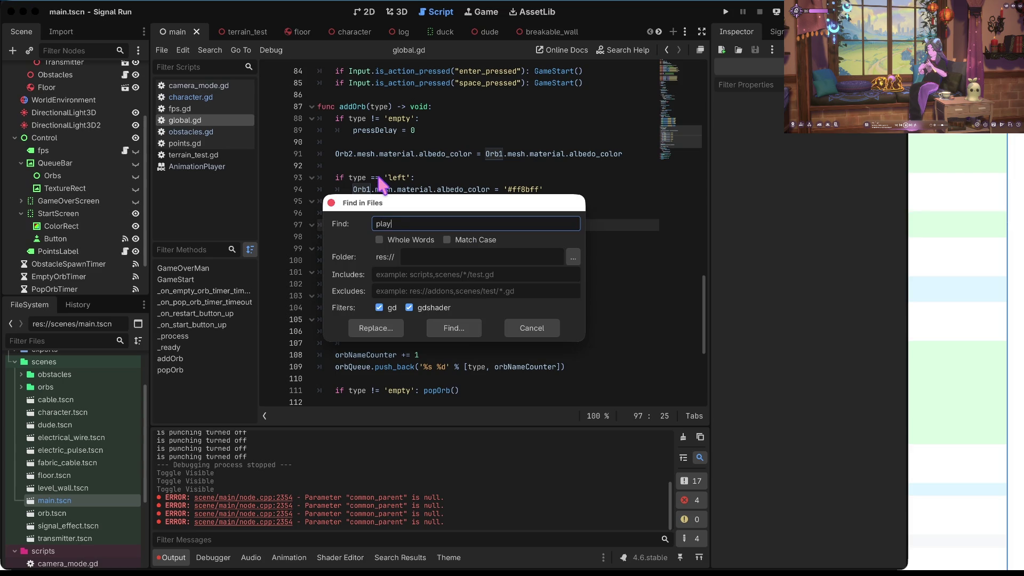
type("ump_start")
key("Return")
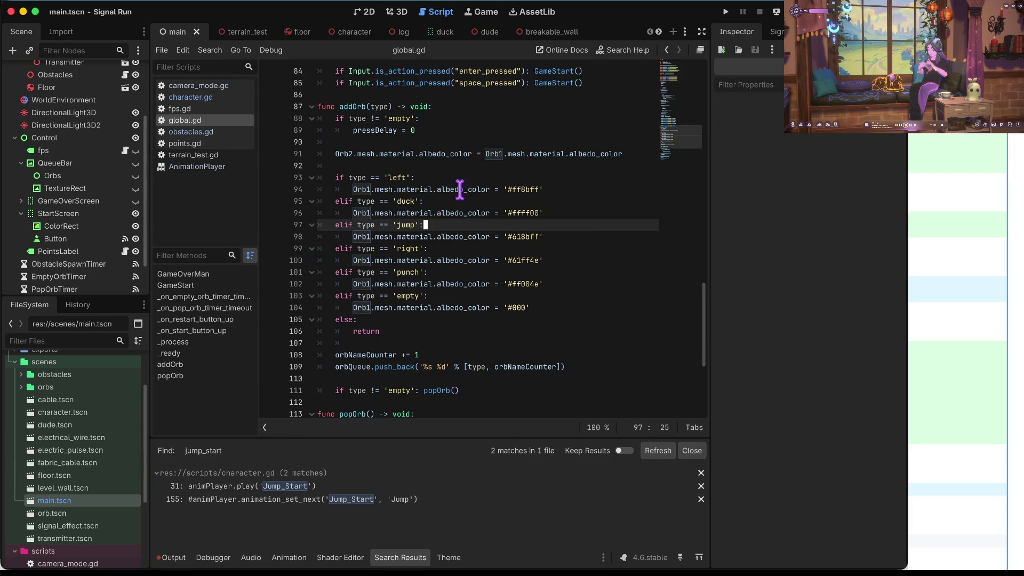
left_click(306, 488)
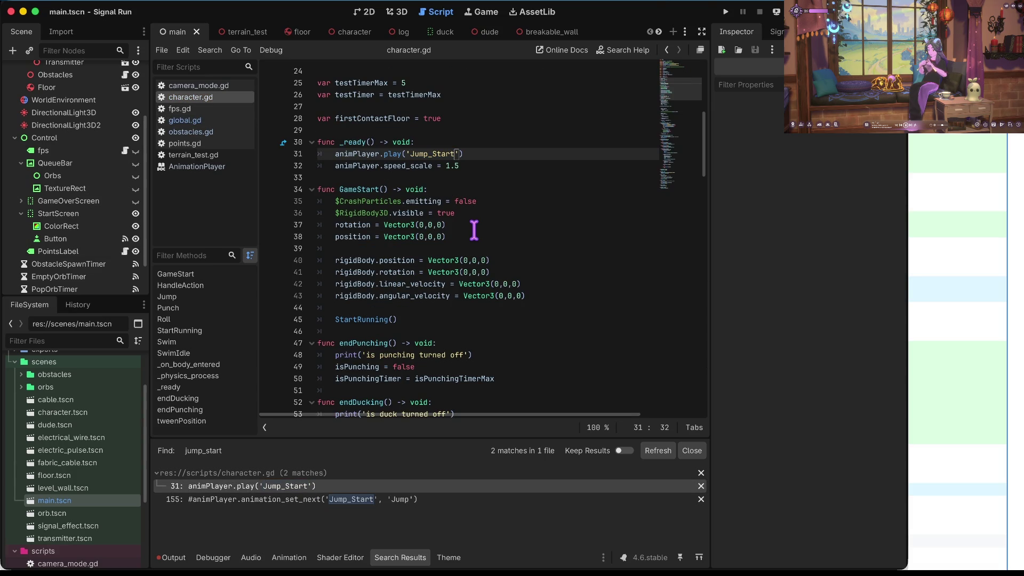
key("ctrl+BackSpace")
type("Idle_S")
type("word")
key("ctrl+s")
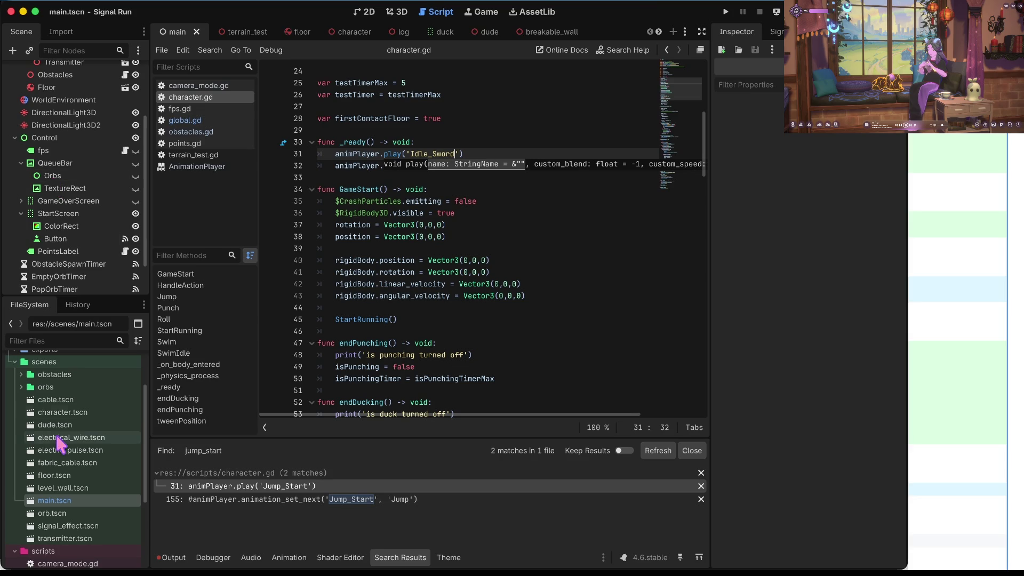
- Check the available animation names in the dude scene's AnimationPlayer
double_click(58, 425)
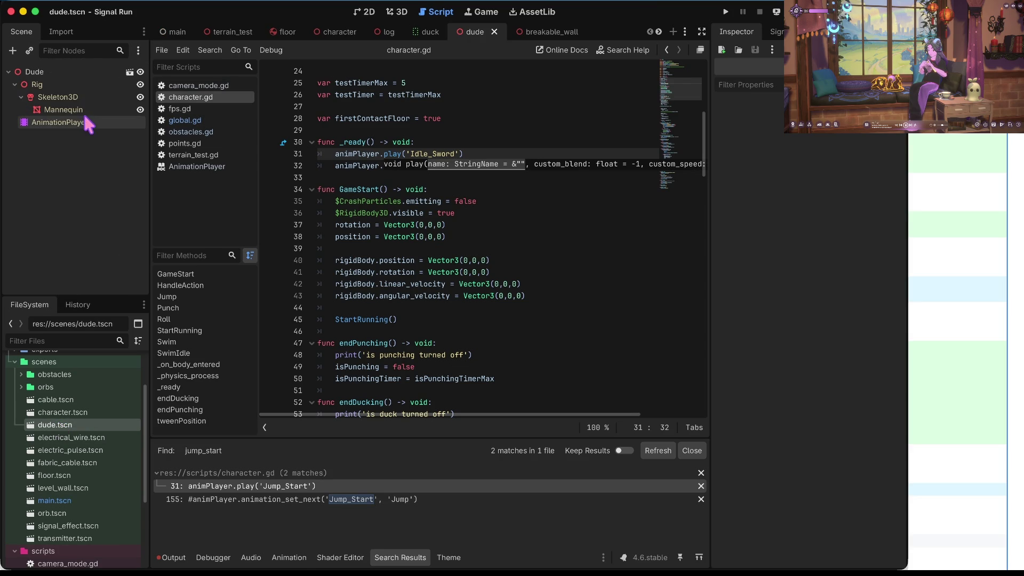
left_click(86, 123)
left_click(427, 415)
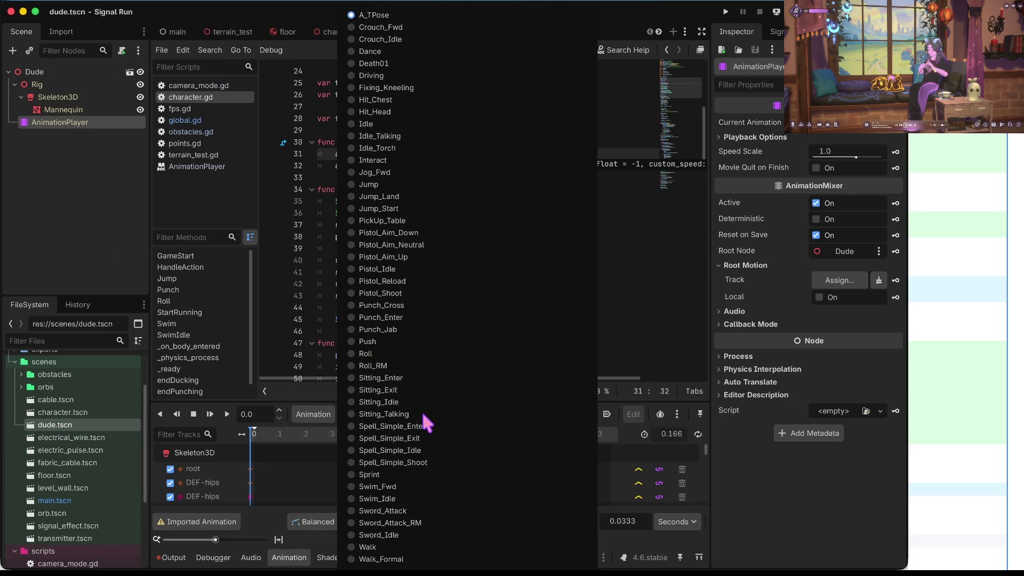
left_click(642, 322)
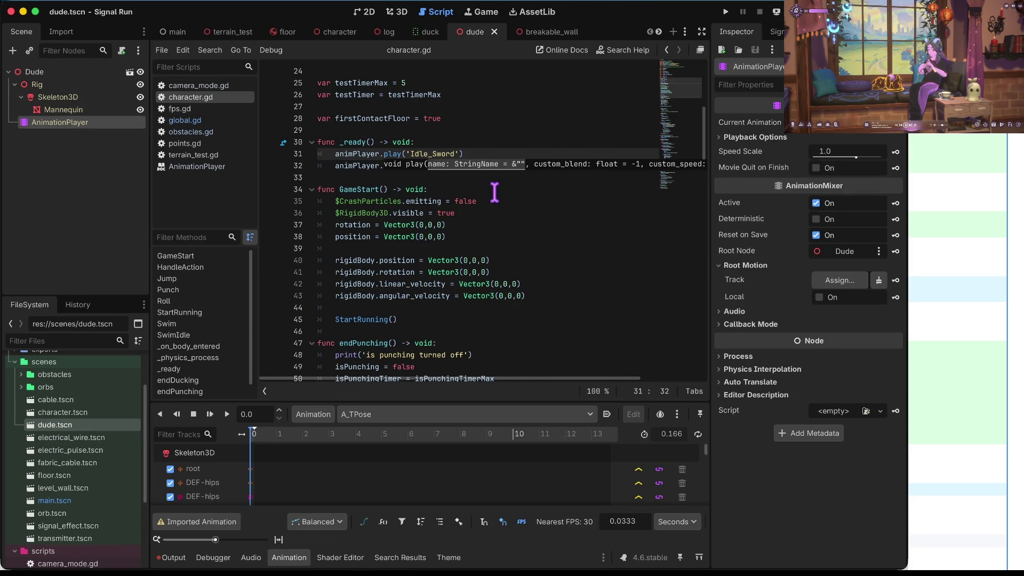
- Correct the animation name in character.gd to 'Sword_Idle' and save the script
left_click(462, 142)
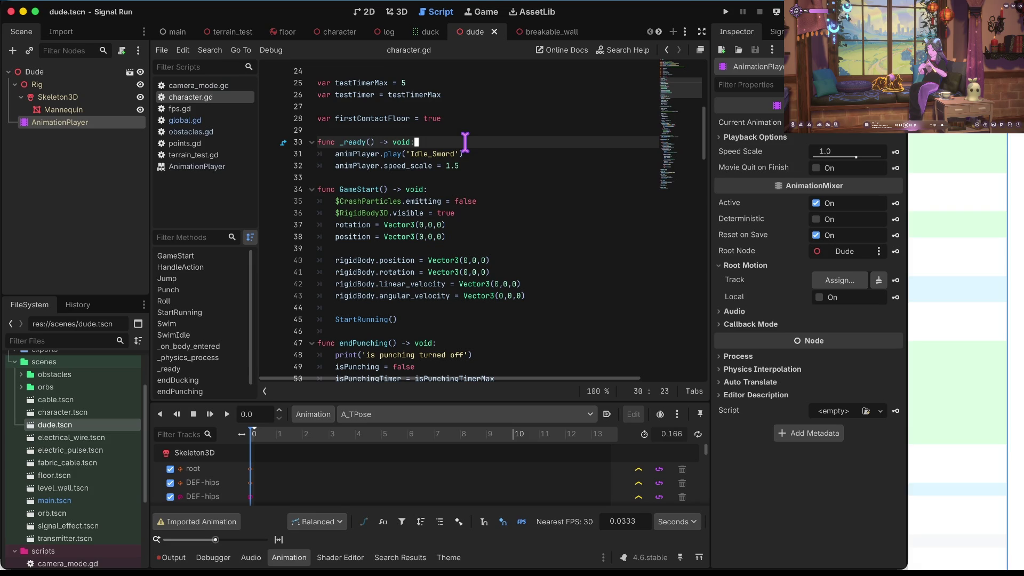
key("Down")
key("BackSpace")
key("BackSpace")
key("BackSpace")
type("i")
key("BackSpace")
type("_Idle")
key("ctrl+s")
key("F5")
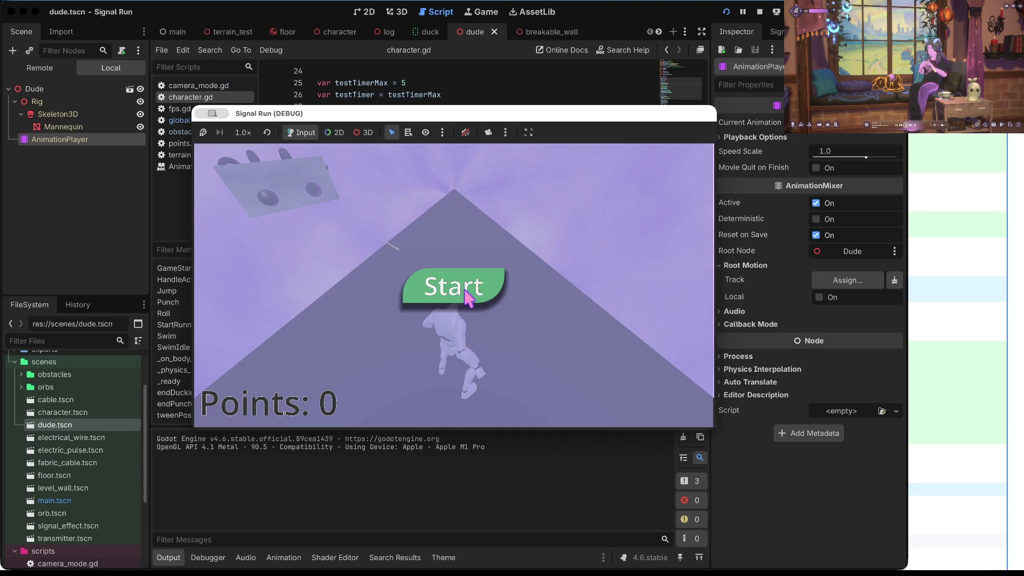
- Play a Signal Run round to the 'Ya Ded' game over at 156 points, then stop the game
left_click(472, 288)
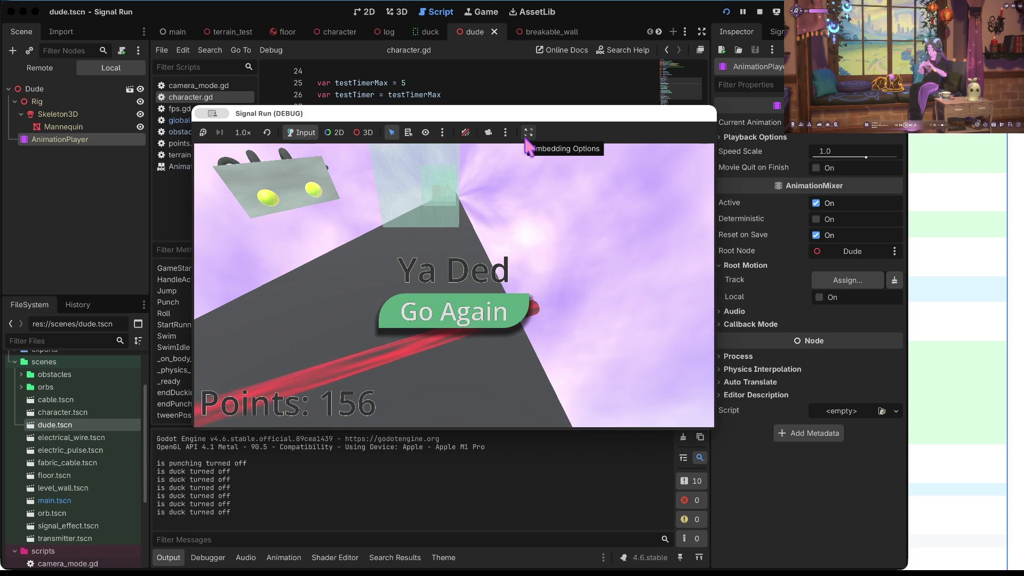
left_click(761, 12)
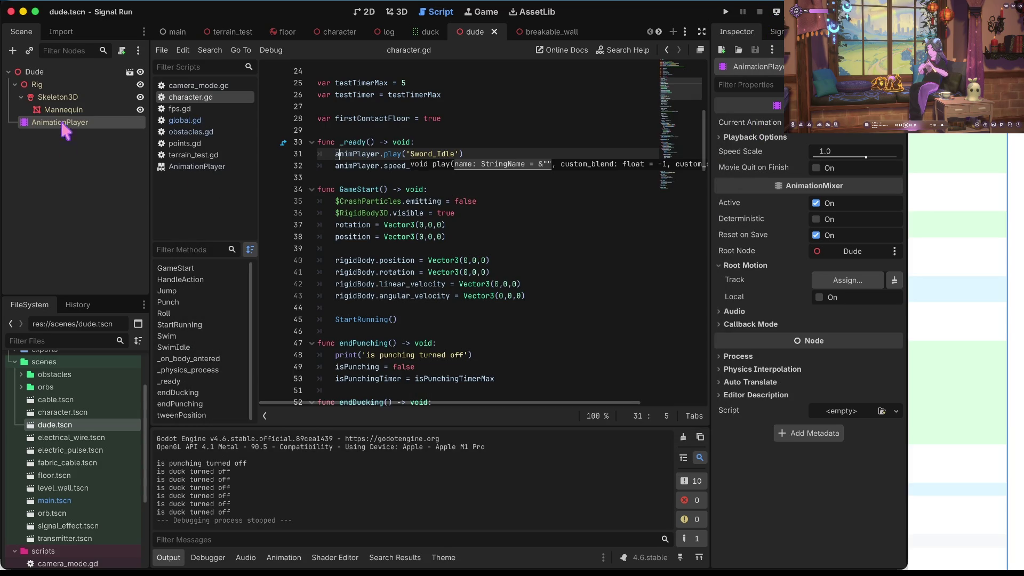
- Open character.gd, then global.gd, and place the caret on addOrb's Orb2 and Orb1 colour lines
scroll(67, 469, "down", 5)
left_click(69, 455)
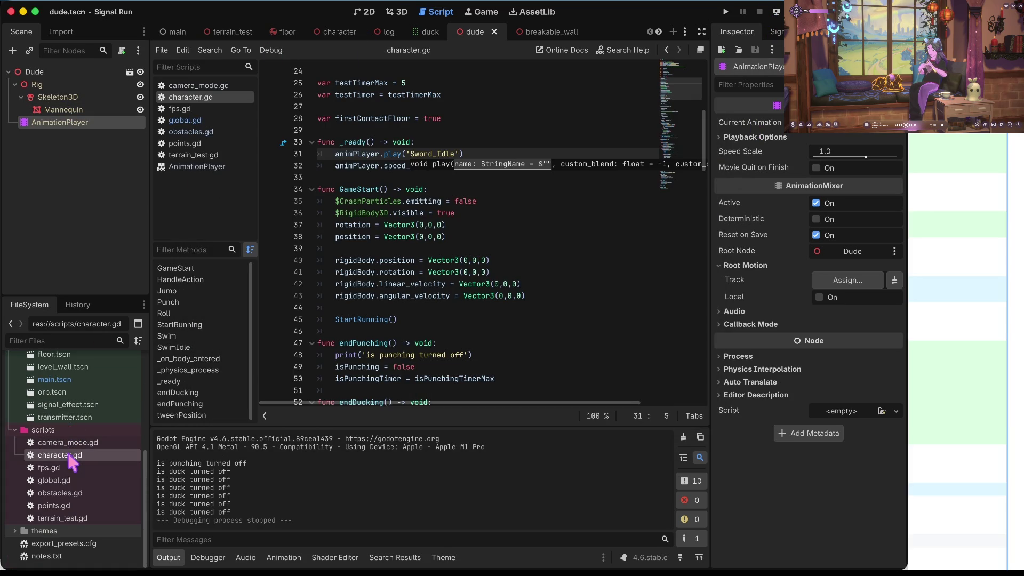
left_click(539, 256)
scroll(539, 256, "down", 6)
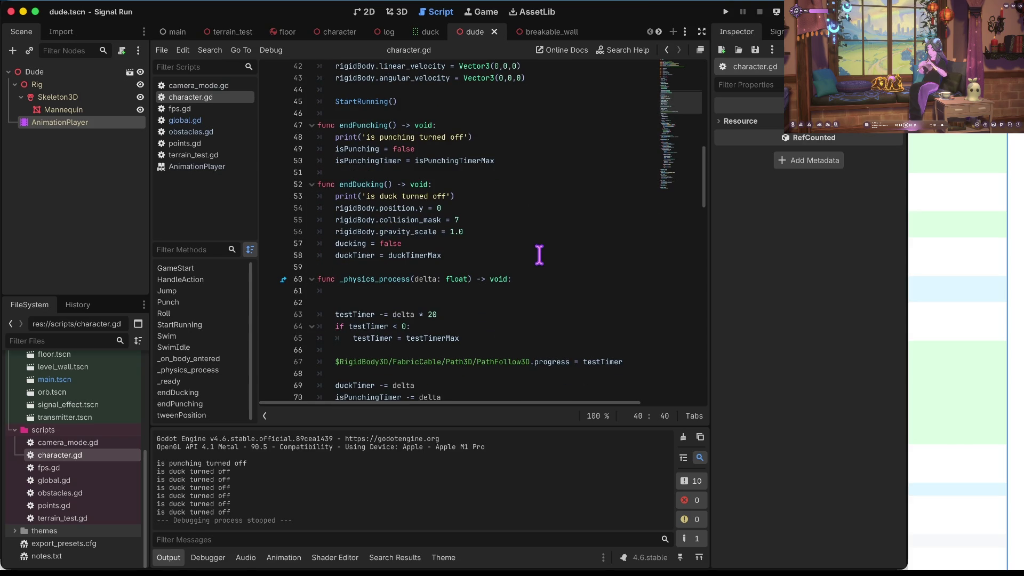
scroll(539, 255, "down", 10)
left_click(193, 120)
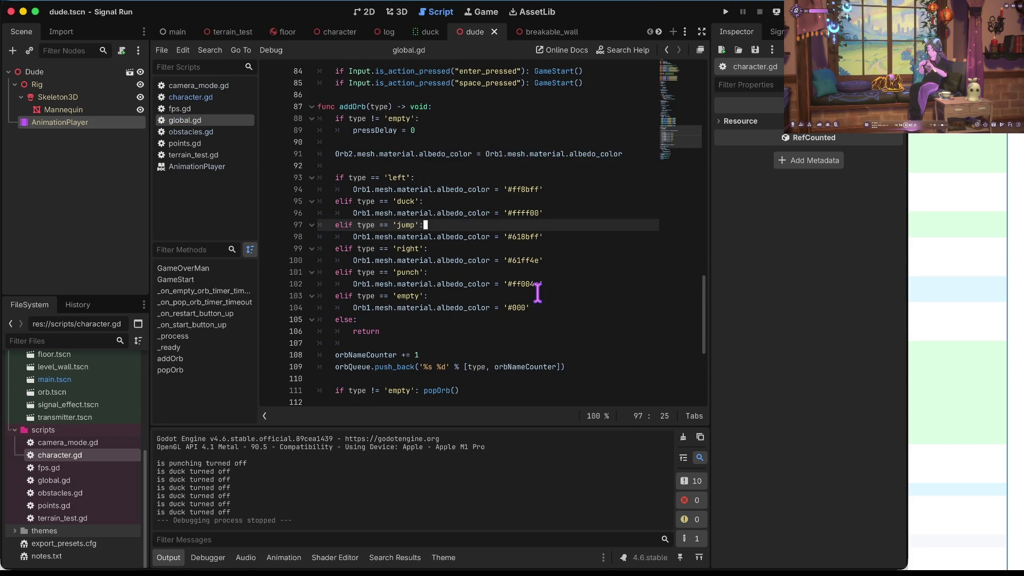
left_click(360, 284)
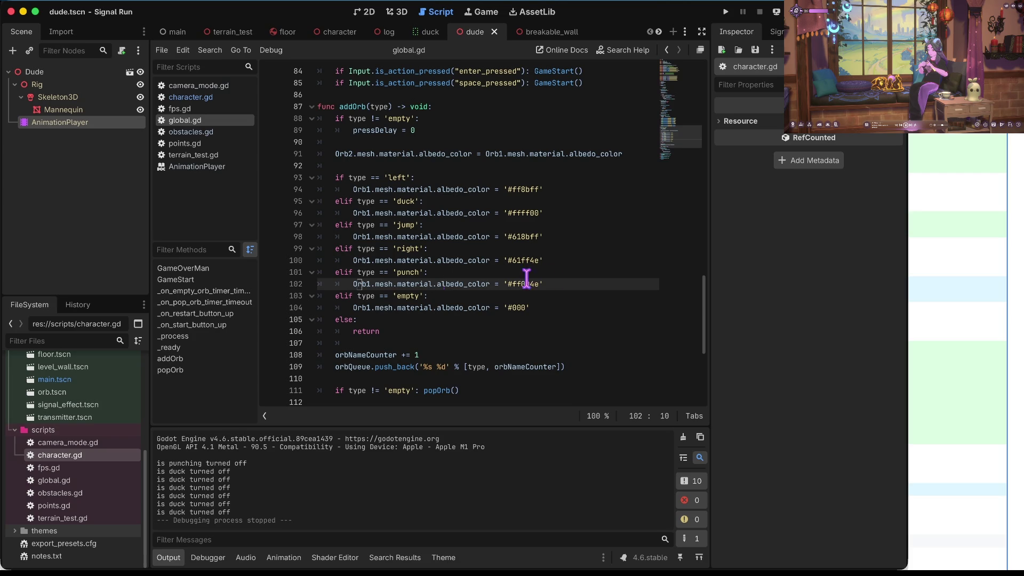
left_click(373, 154)
left_click(569, 154)
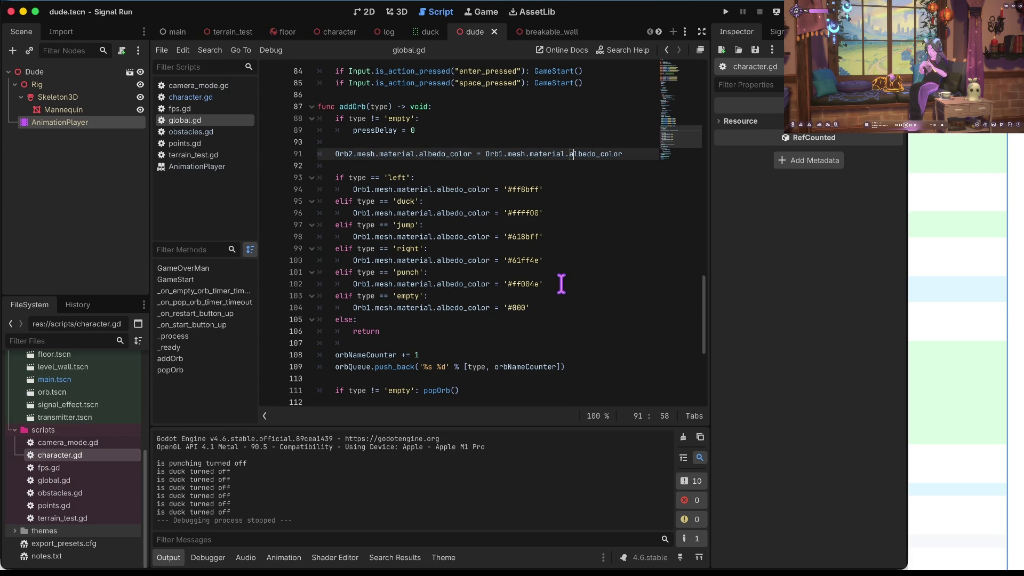
left_click(350, 284)
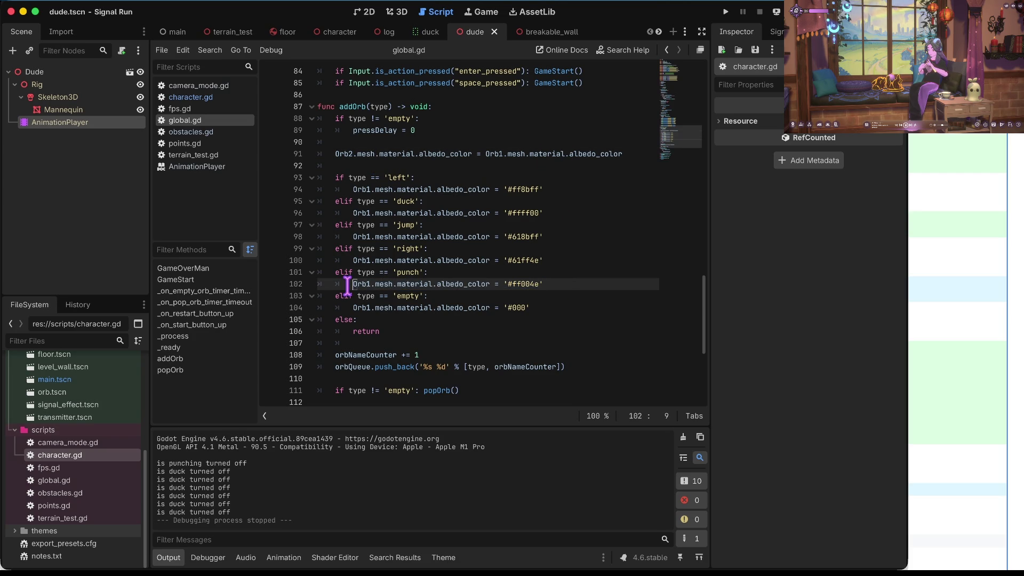
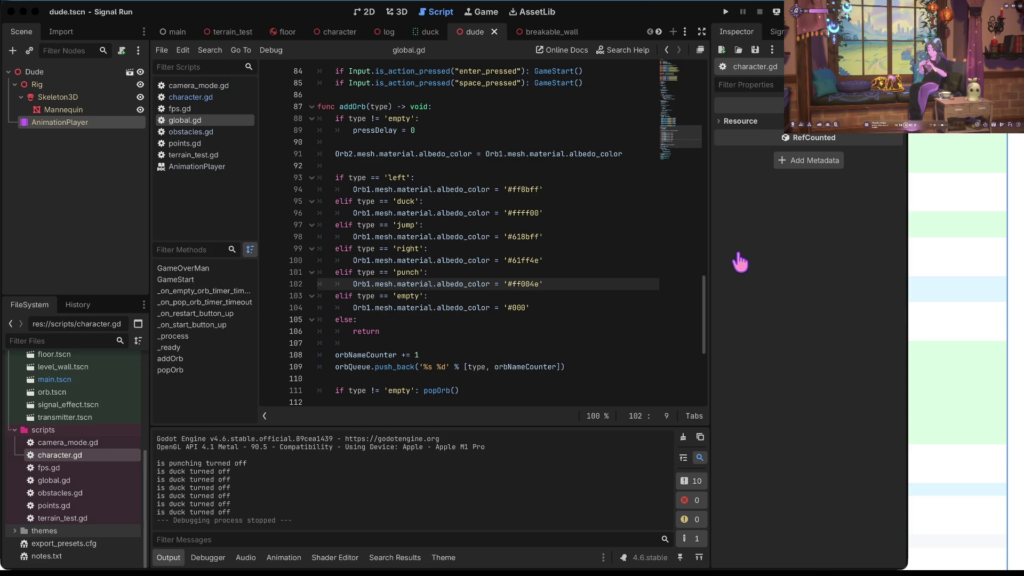
- Review the punch orb colour code in addOrb, highlighting every albedo_color use
left_click(434, 297)
left_click(479, 283)
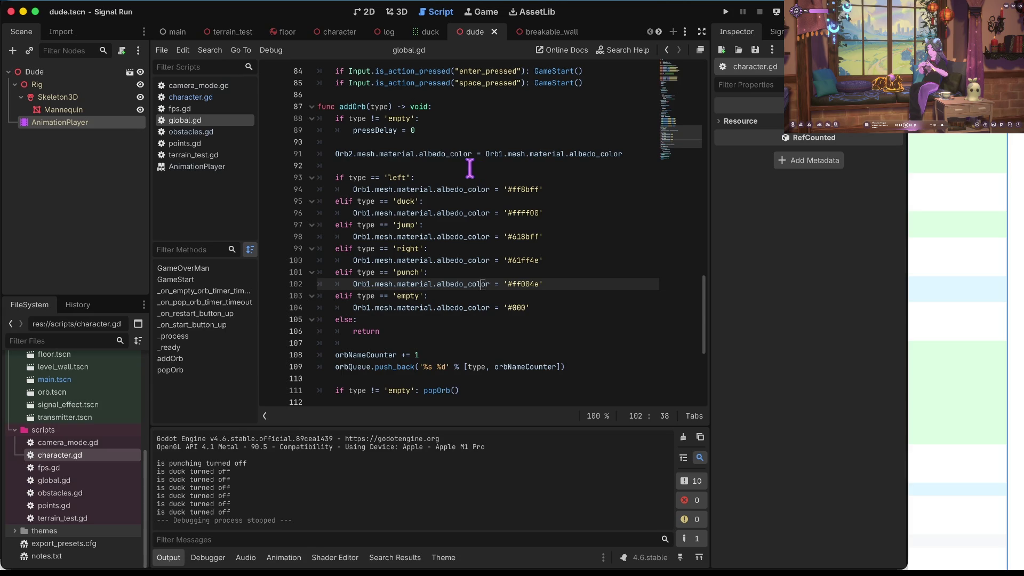
left_click_drag(452, 155, 540, 156)
left_click_drag(605, 155, 605, 156)
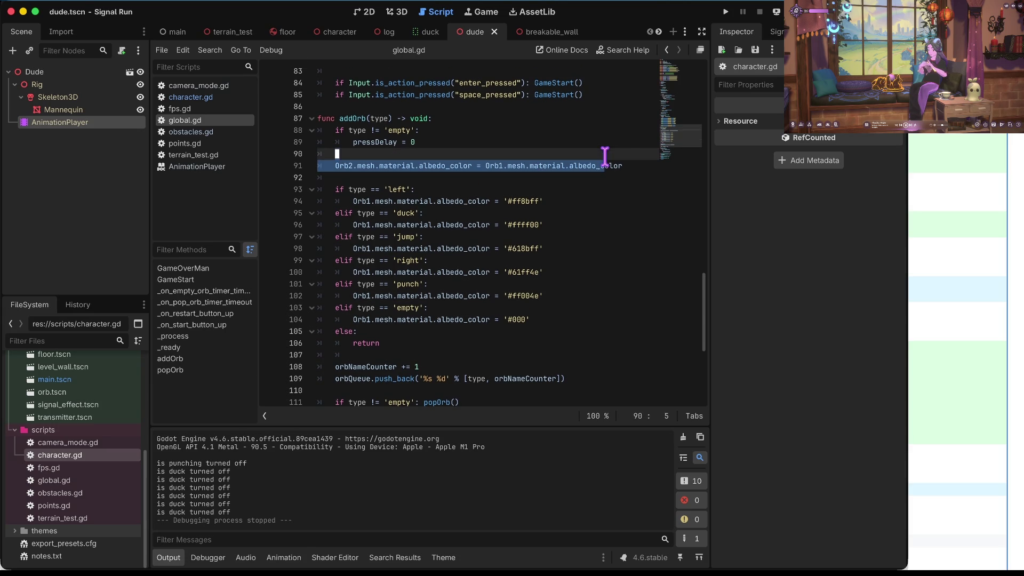
double_click(605, 166)
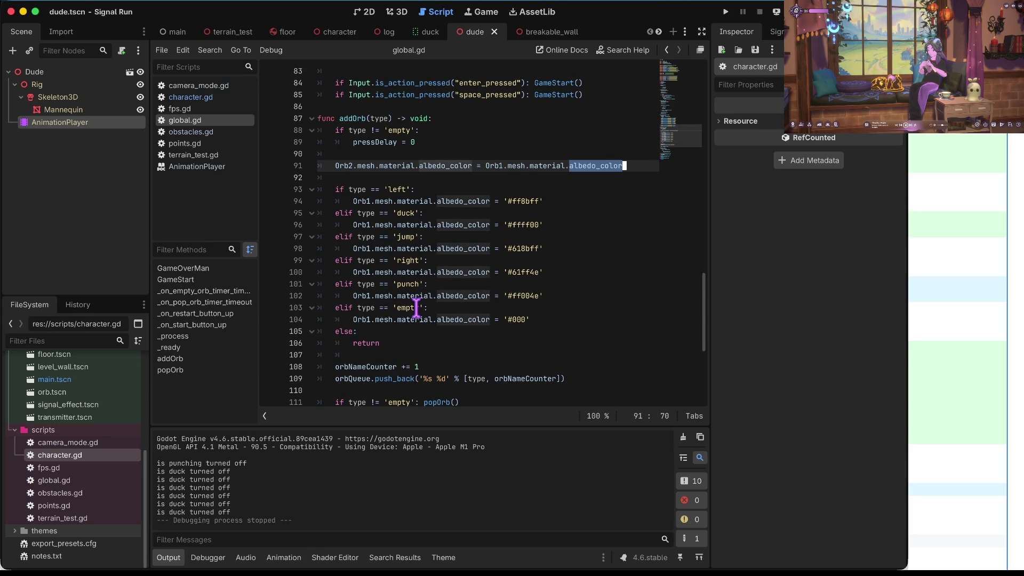
scroll(421, 296, "up", 1)
scroll(421, 296, "down", 3)
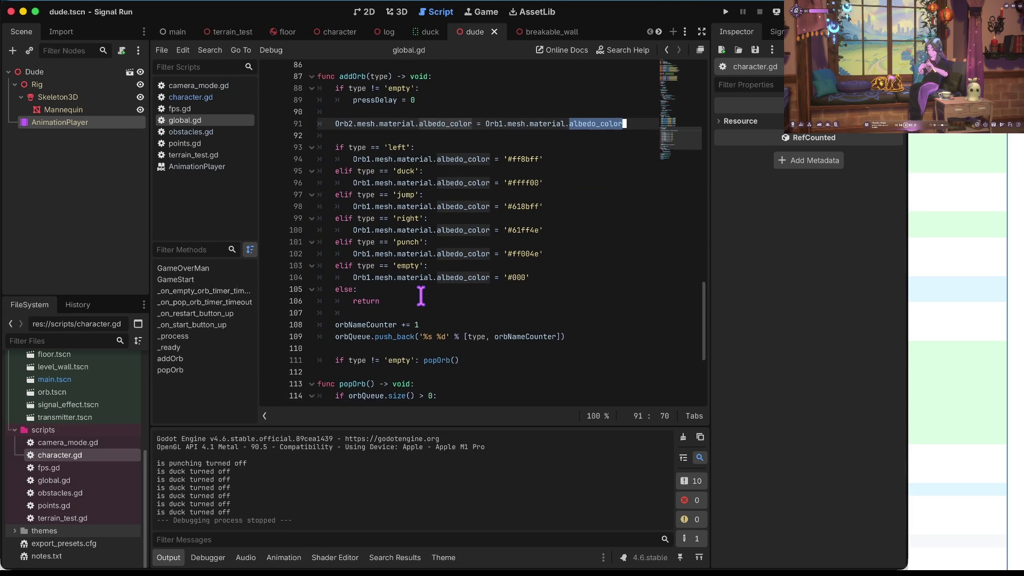
scroll(420, 296, "up", 2)
scroll(421, 296, "up", 2)
scroll(420, 296, "down", 2)
scroll(420, 296, "down", 4)
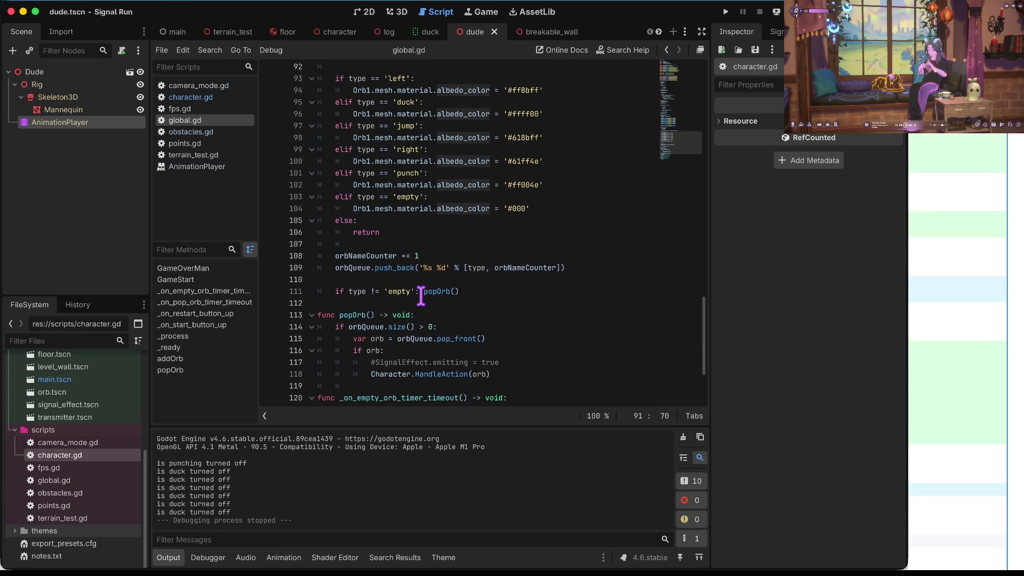
scroll(421, 296, "down", 4)
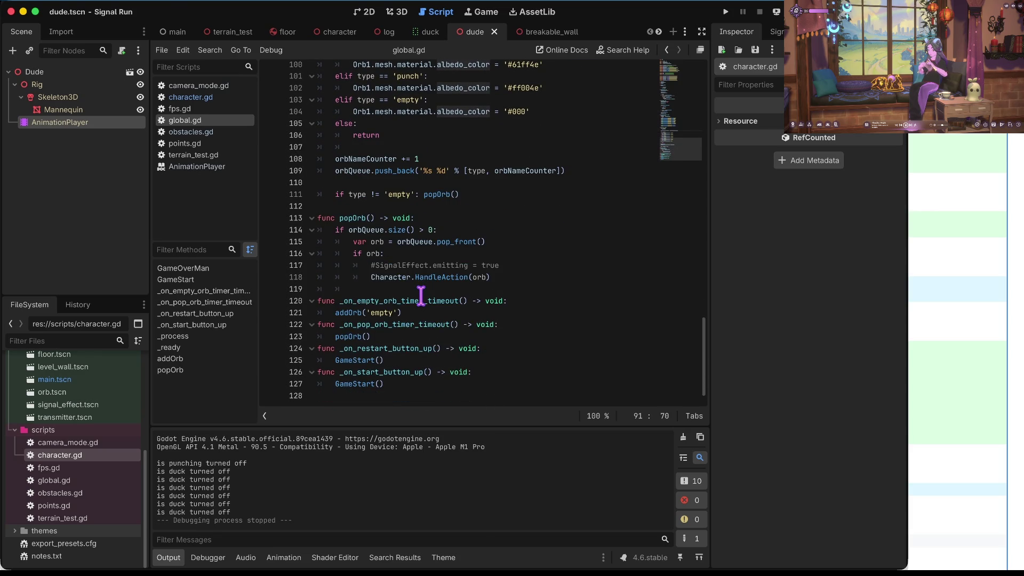
- Search all project files for 'punch'
key("super+shift+f")
type("punch")
key("Return")
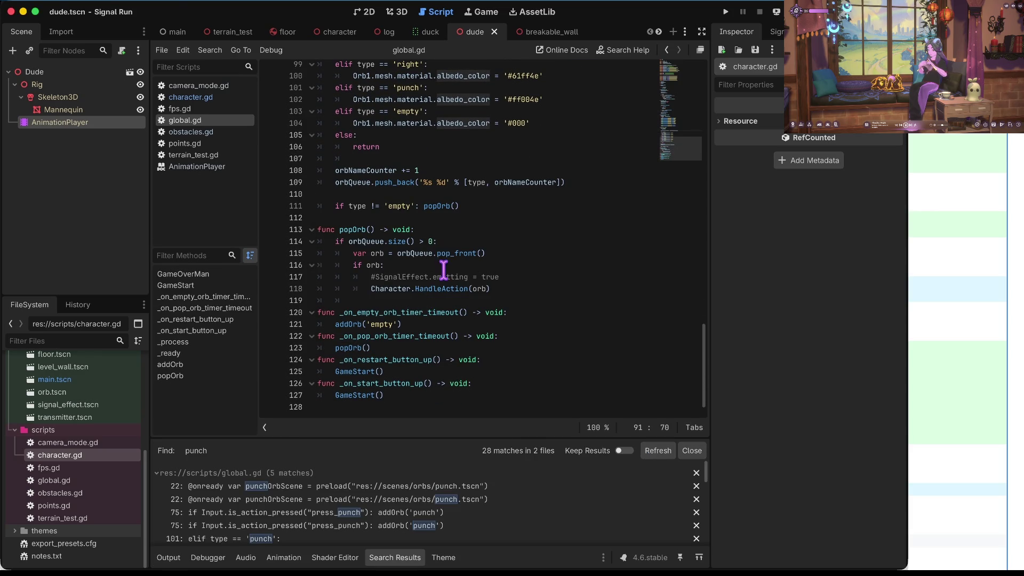
scroll(269, 496, "down", 2)
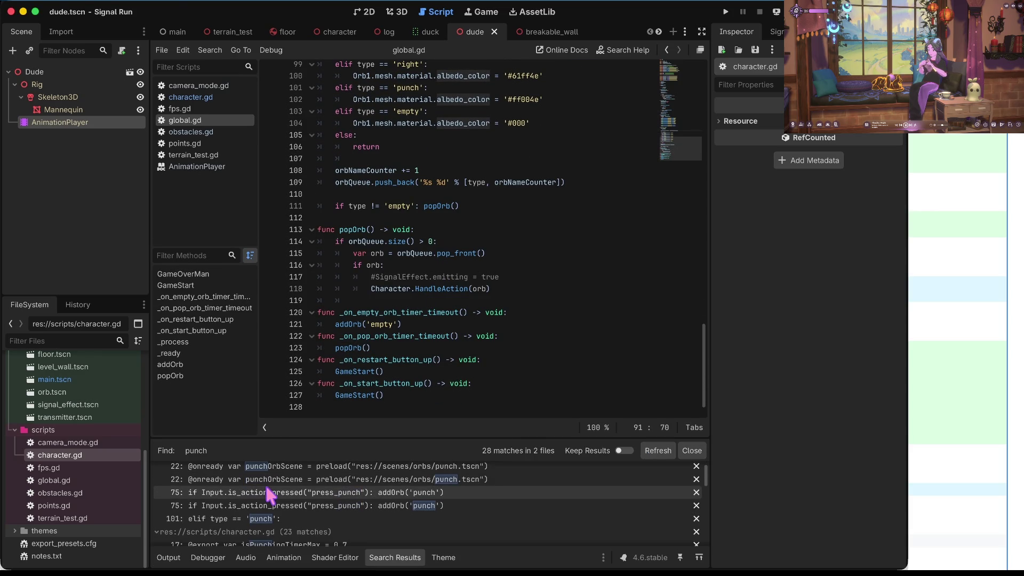
scroll(271, 495, "up", 1)
left_click(268, 489)
scroll(268, 491, "up", 1)
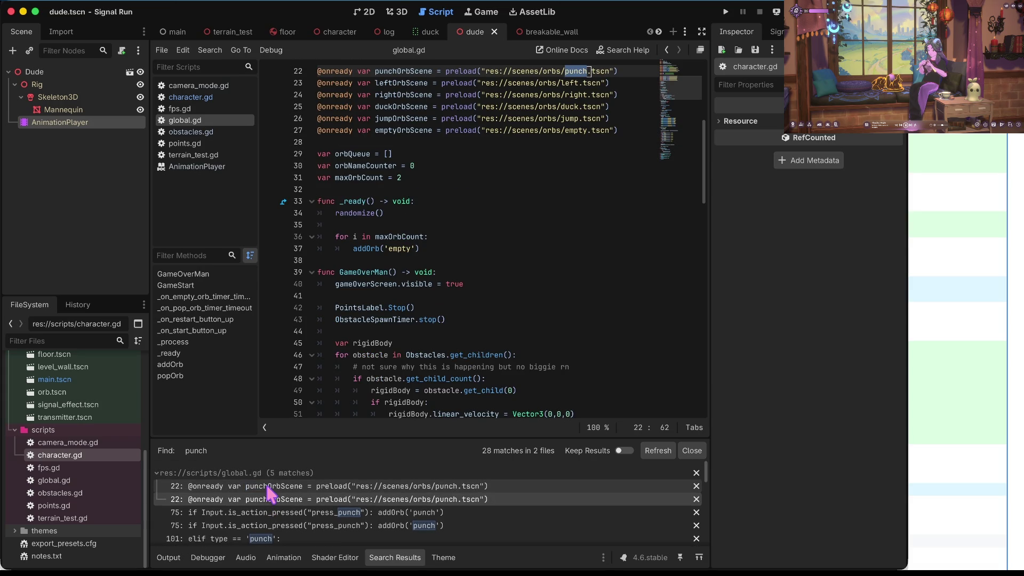
scroll(445, 88, "up", 1)
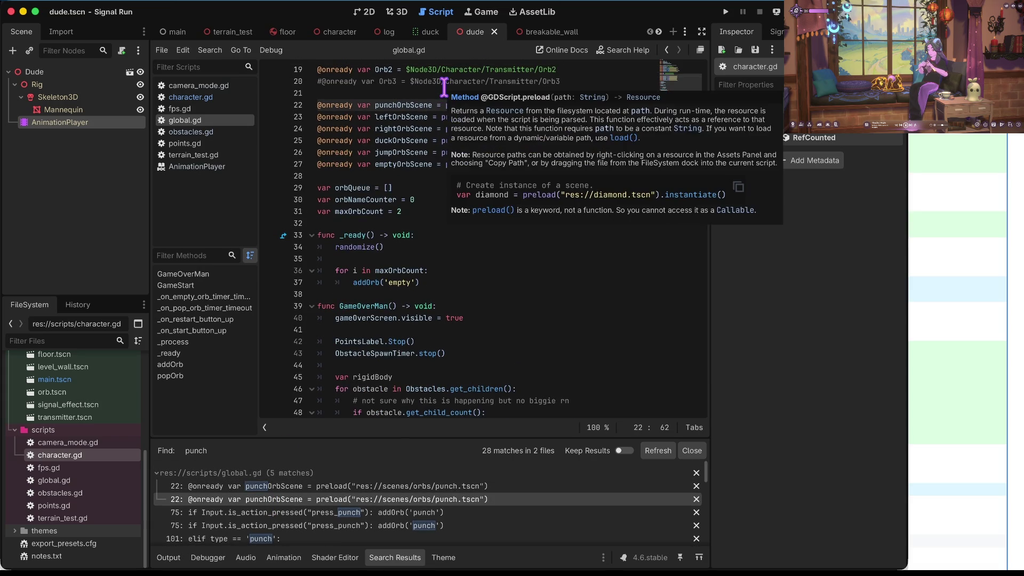
scroll(443, 96, "up", 3)
key("super+shift+k")
key("super+shift+k")
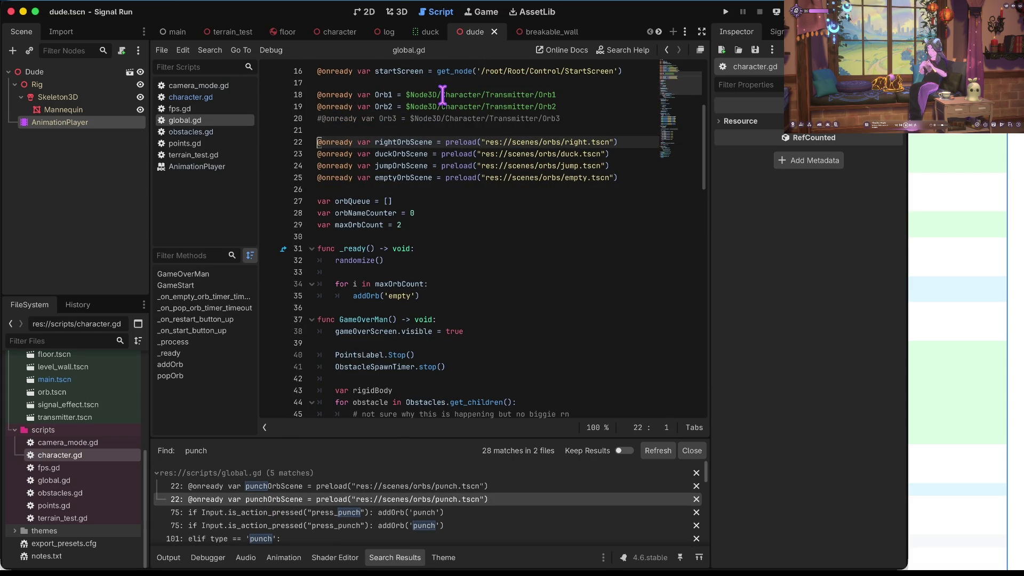
key("super+shift+k")
key("super+shift+k")
key("super+shift+k")
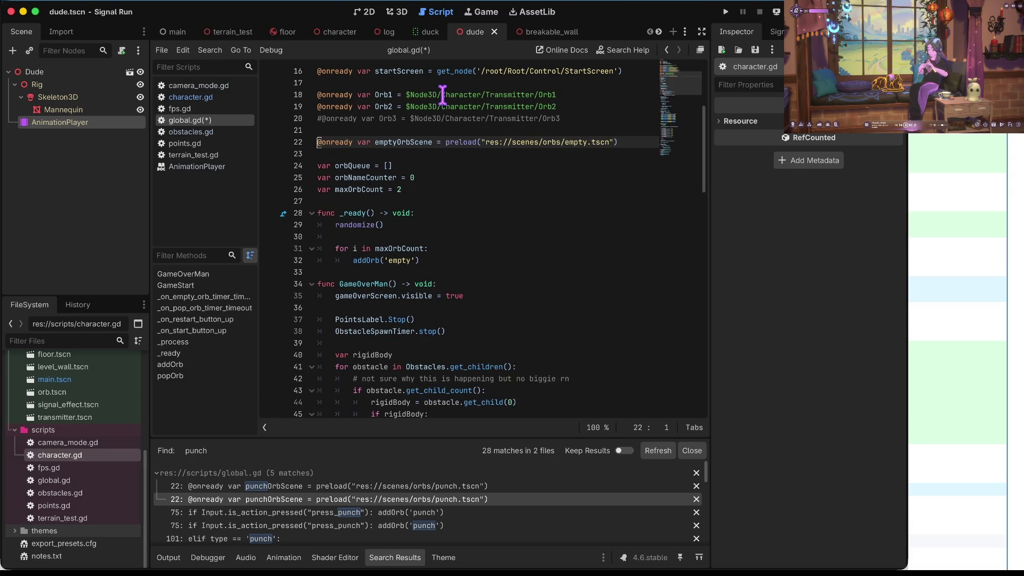
key("super+s")
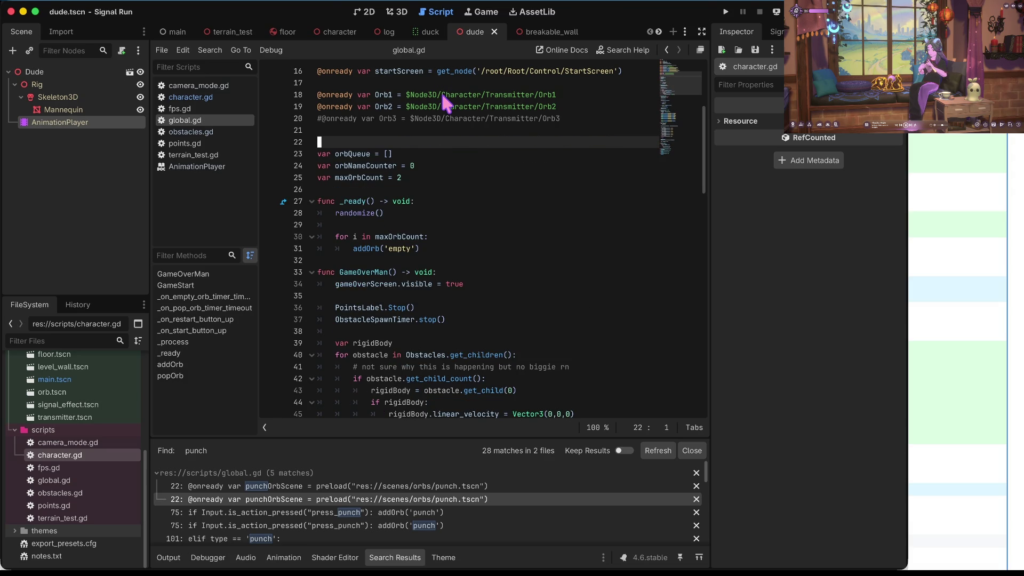
- Check the project for leftover 'orbscene' references and remove the empty line 22
key("super+shift+f")
type("orbscene")
key("Return")
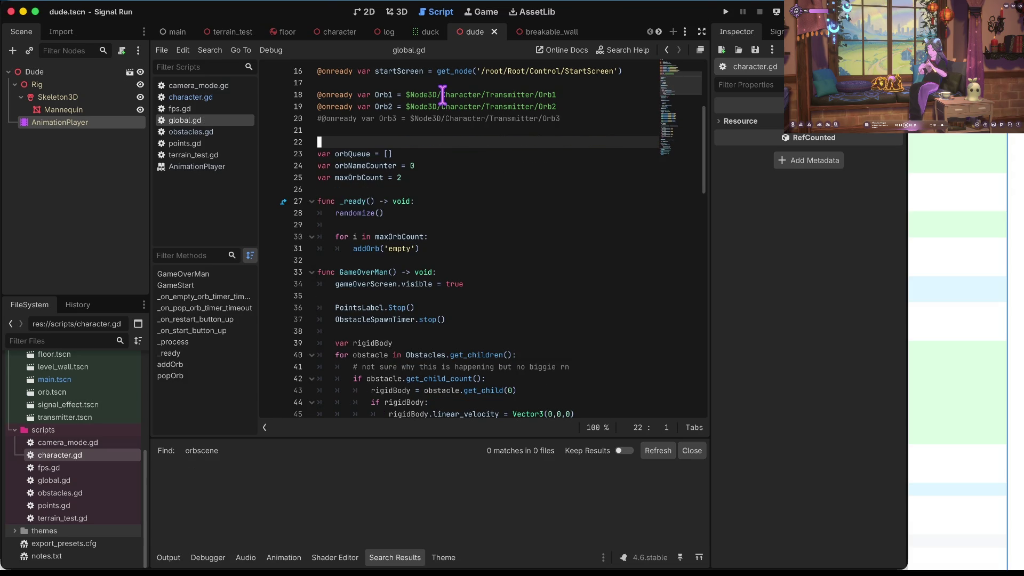
key("super+shift+k")
left_click(437, 225)
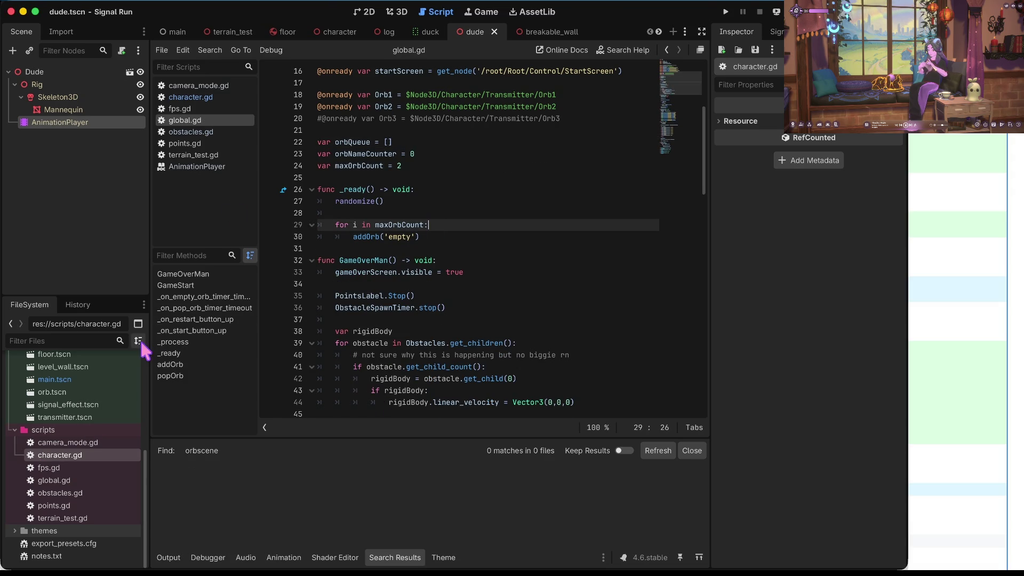
scroll(64, 417, "up", 1)
scroll(64, 418, "up", 5)
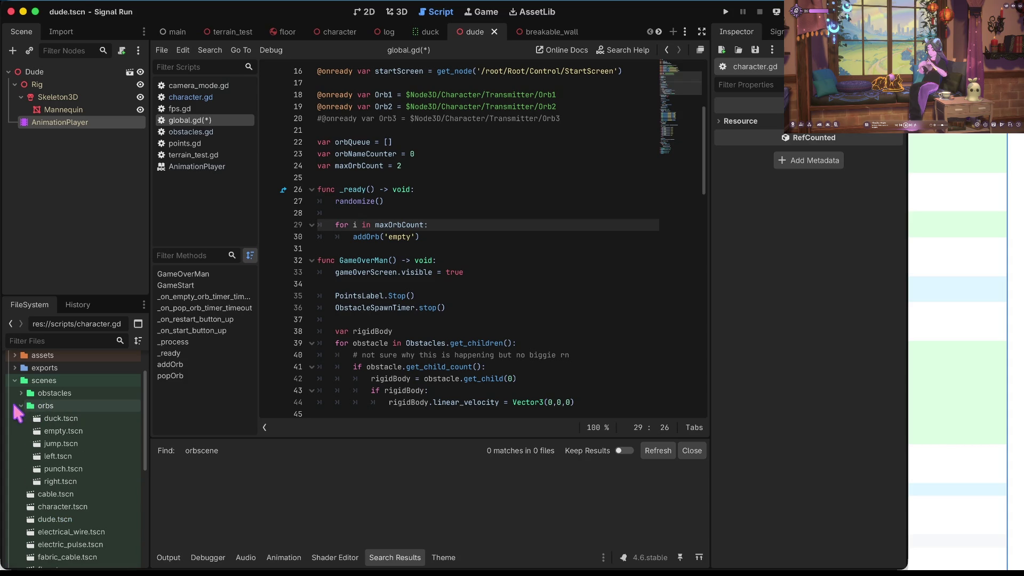
- Delete the scenes/orbs folder, save global.gd, and launch the game
right_click(36, 407)
left_click(83, 513)
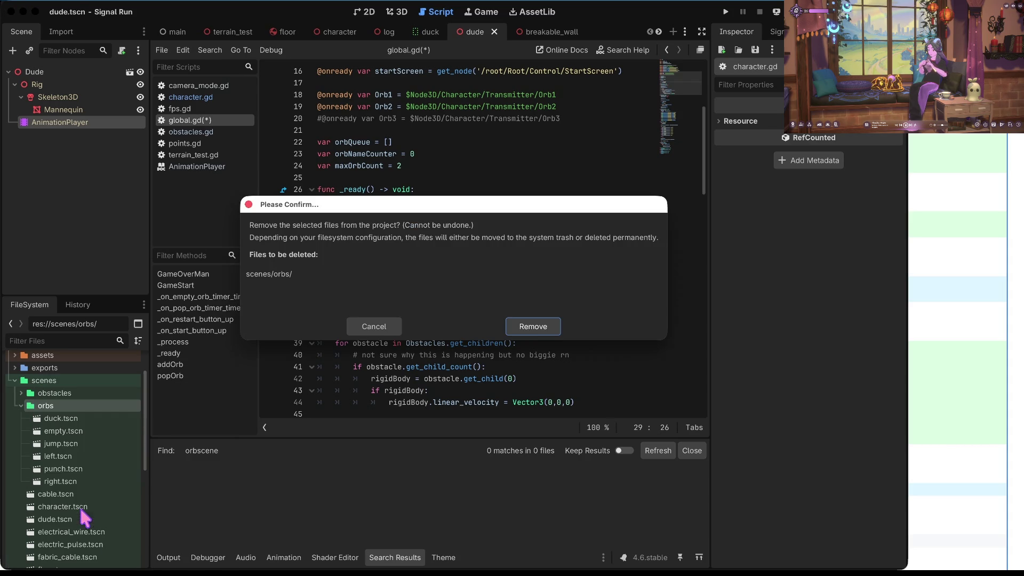
left_click(528, 326)
key("ctrl+s")
left_click(493, 208)
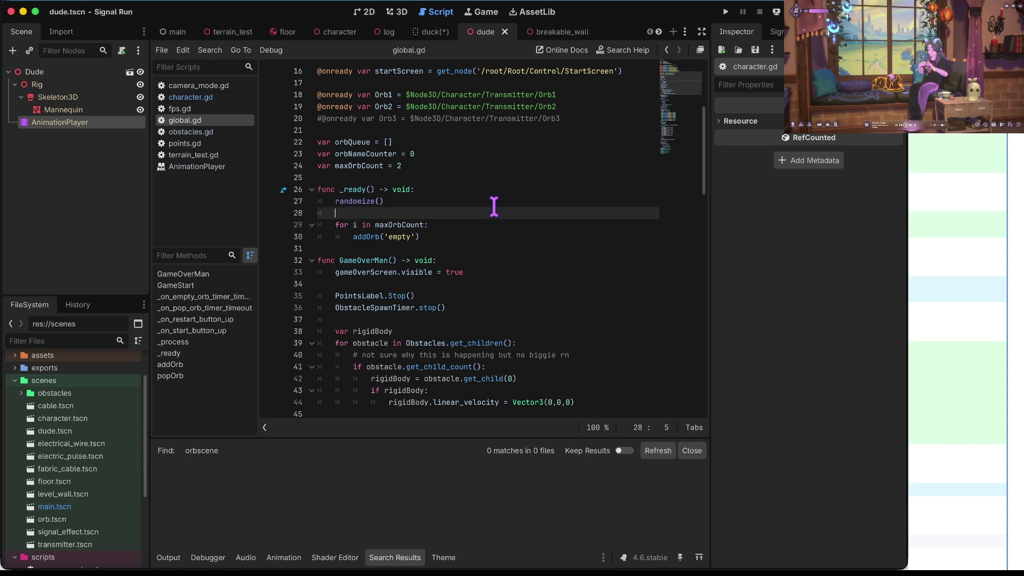
key("ctrl+b")
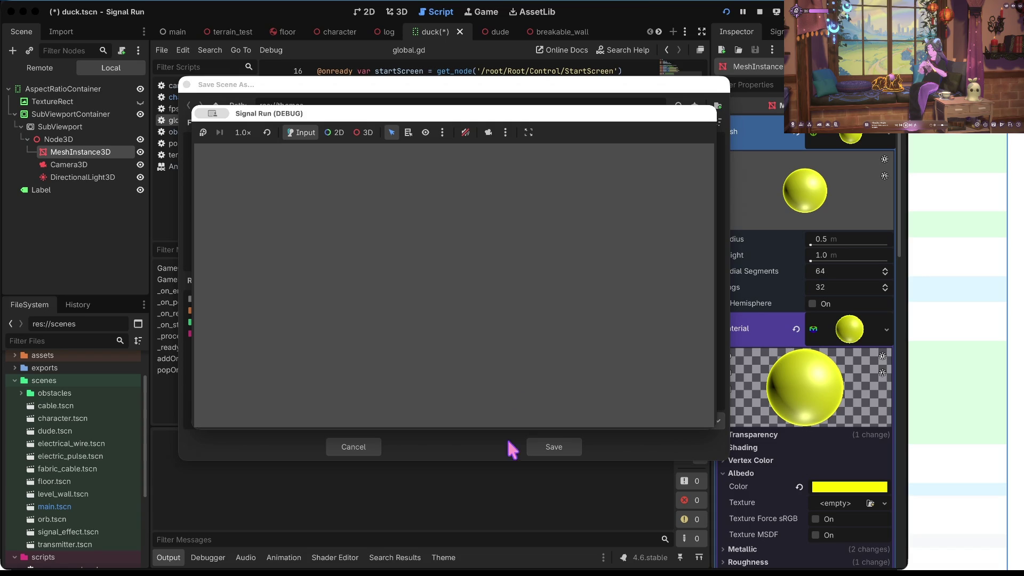
- Cancel the Save Scene As dialog, play a run to 205 points, then stop the game
mouse_move(272, 110)
left_mouse_down()
mouse_move(270, 239)
mouse_move(450, 173)
mouse_move(144, 180)
left_mouse_up()
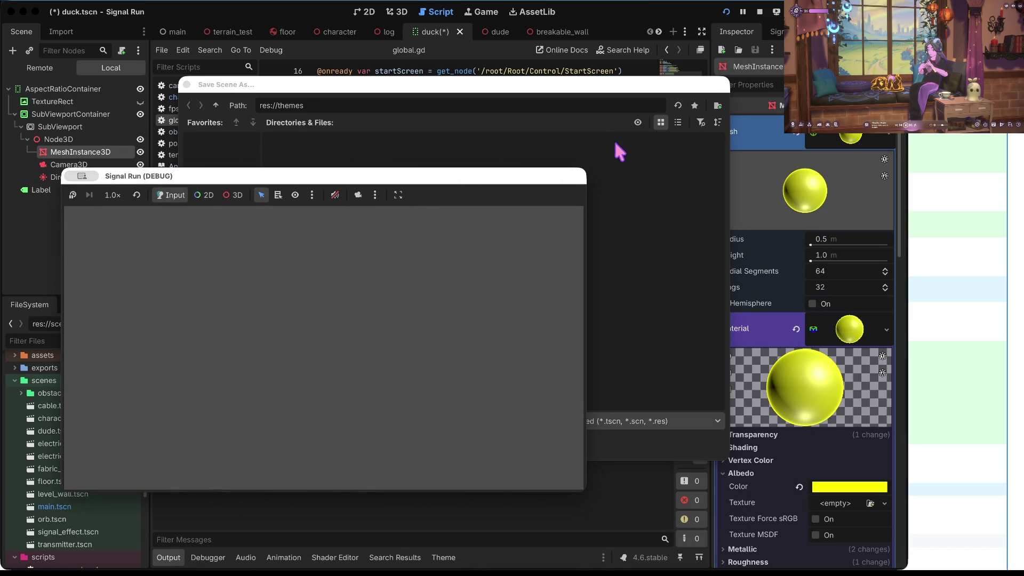
left_click(601, 138)
left_click(347, 448)
key("ctrl+Up")
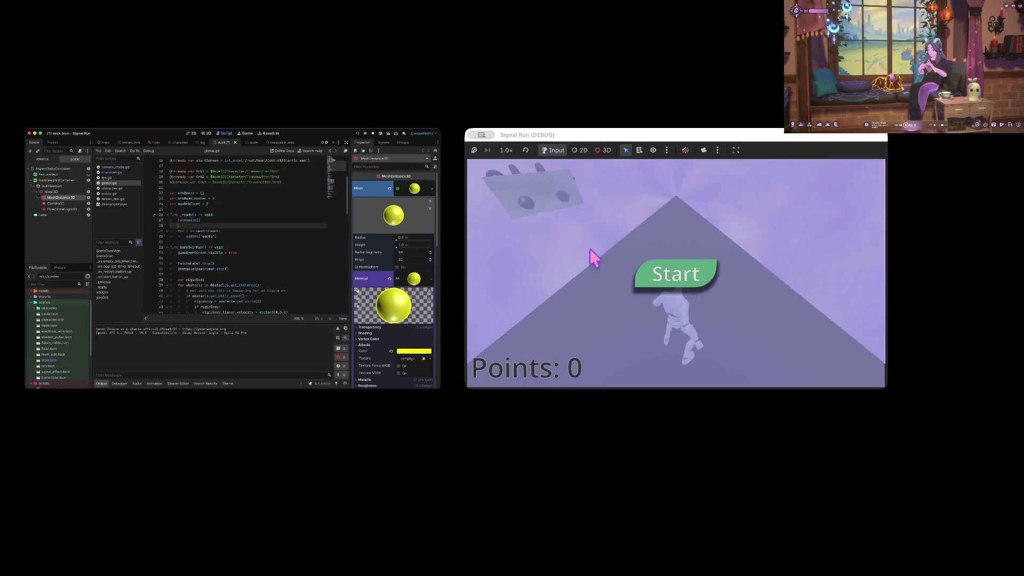
left_click(590, 248)
left_click(324, 339)
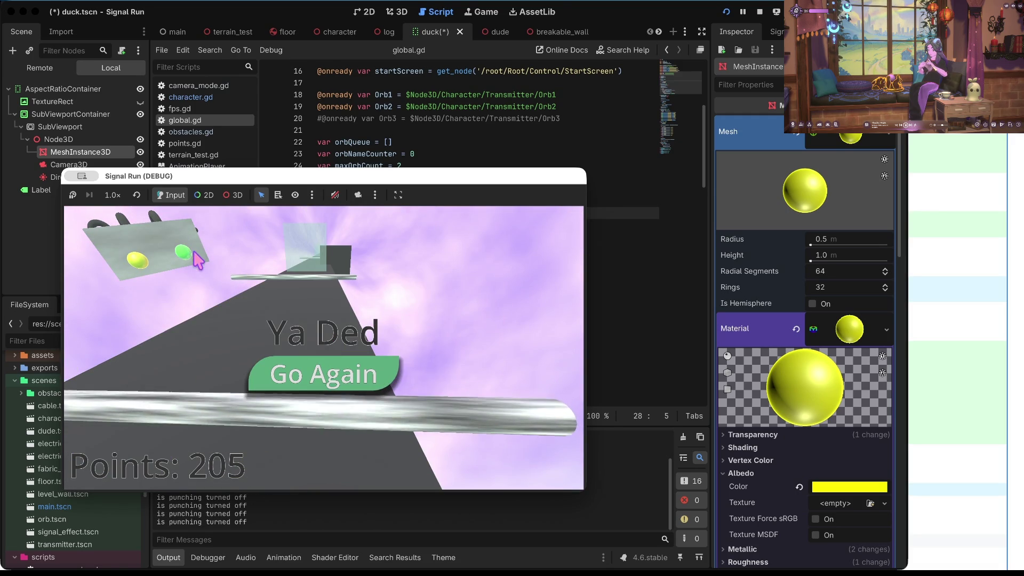
left_click(760, 12)
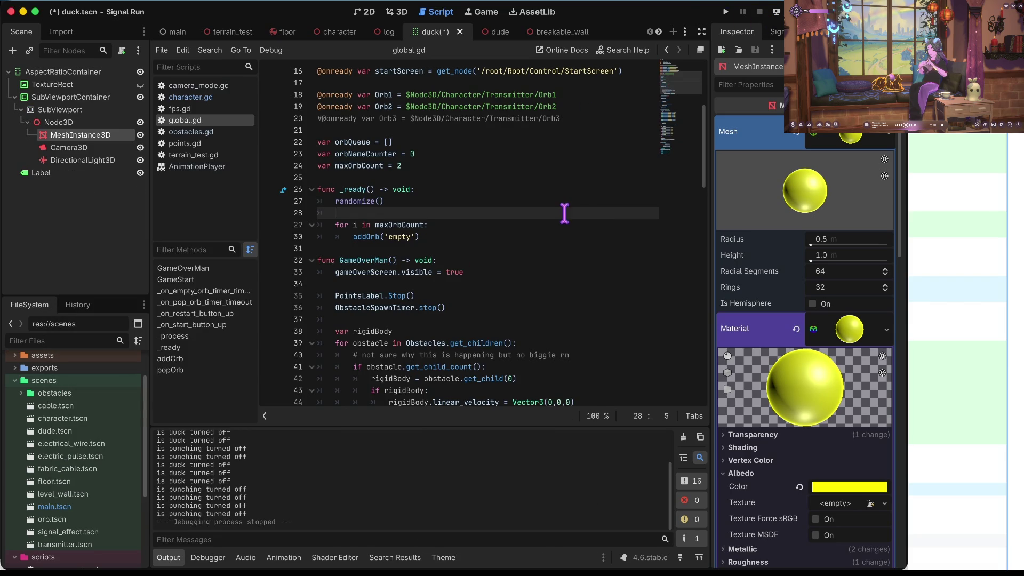
- Cancel the Save Scene As prompt and close the duck scene without saving
key("ctrl+s")
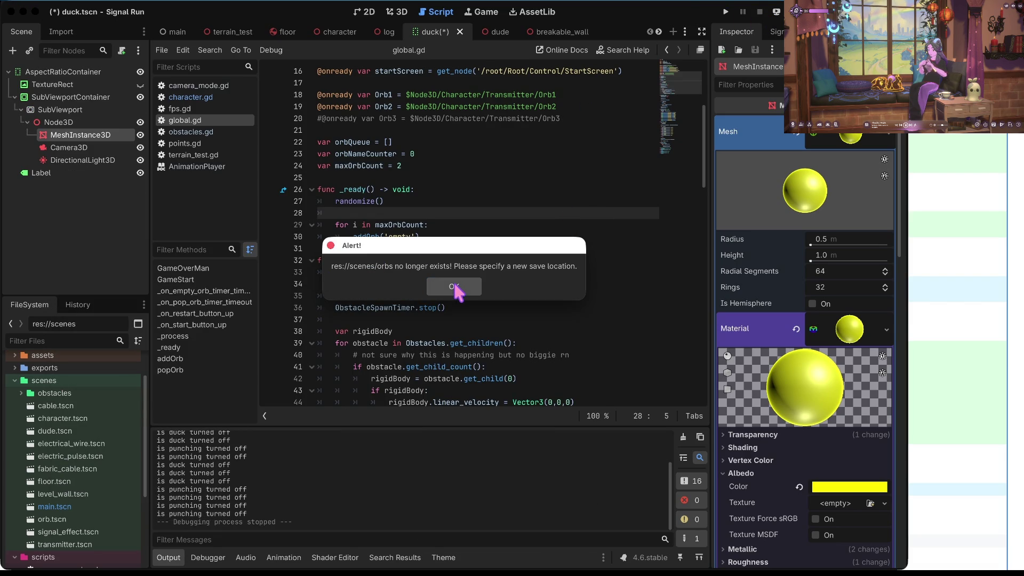
left_click(455, 288)
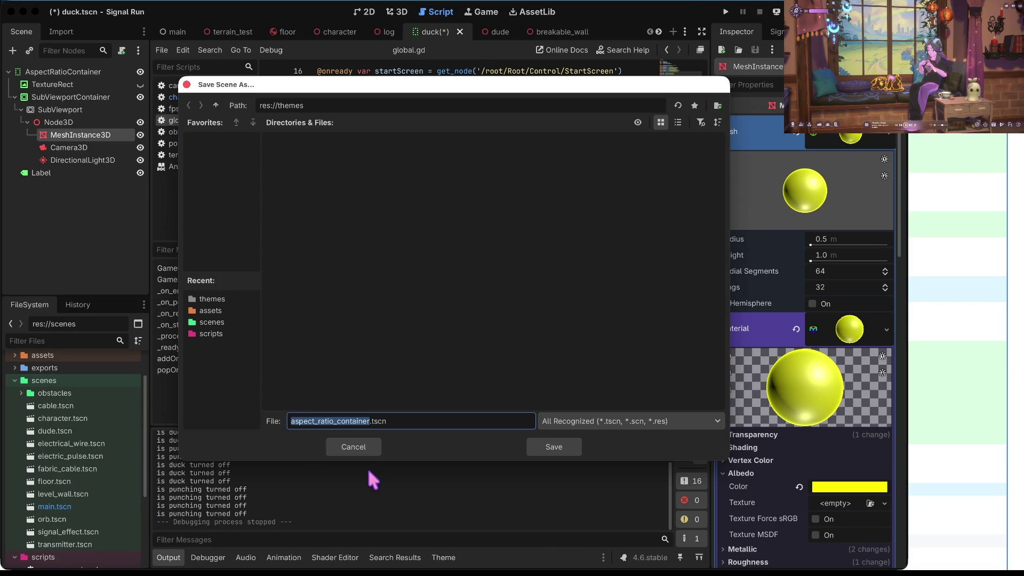
left_click(353, 447)
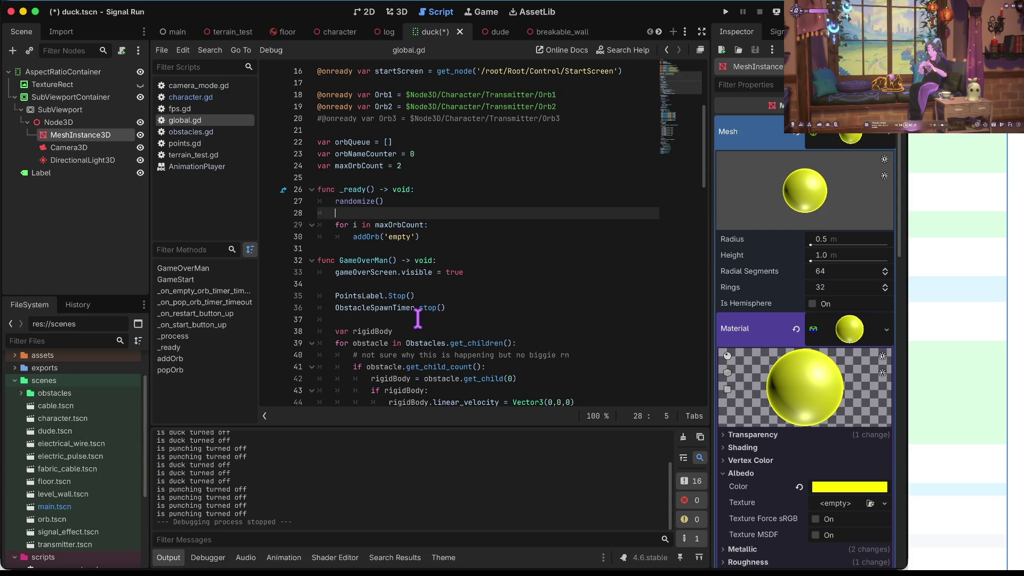
left_click(460, 32)
left_click(375, 306)
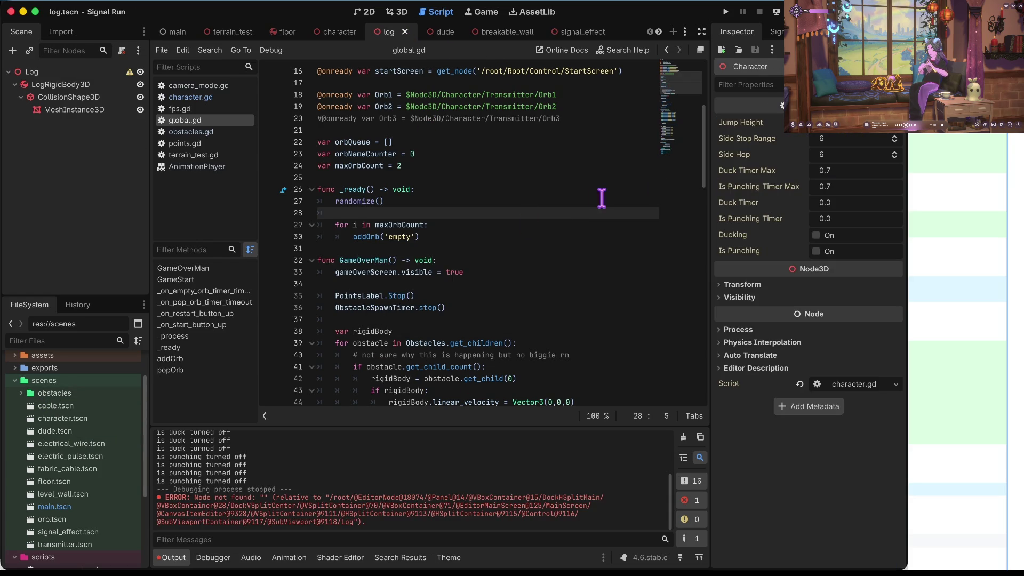
- Launch the game for another playtest run
left_click(476, 228)
scroll(81, 479, "down", 5)
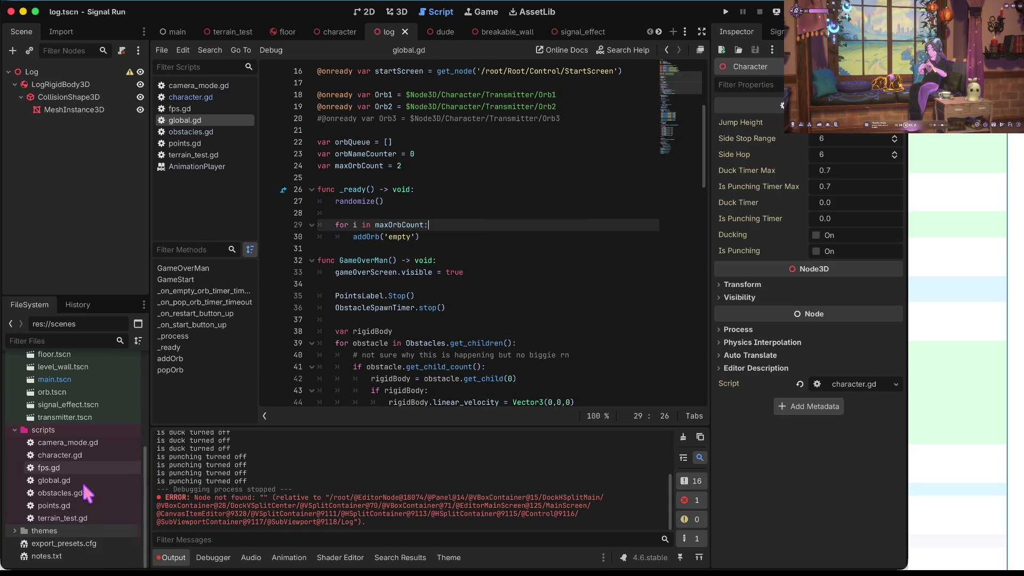
scroll(82, 481, "up", 8)
left_click(383, 355)
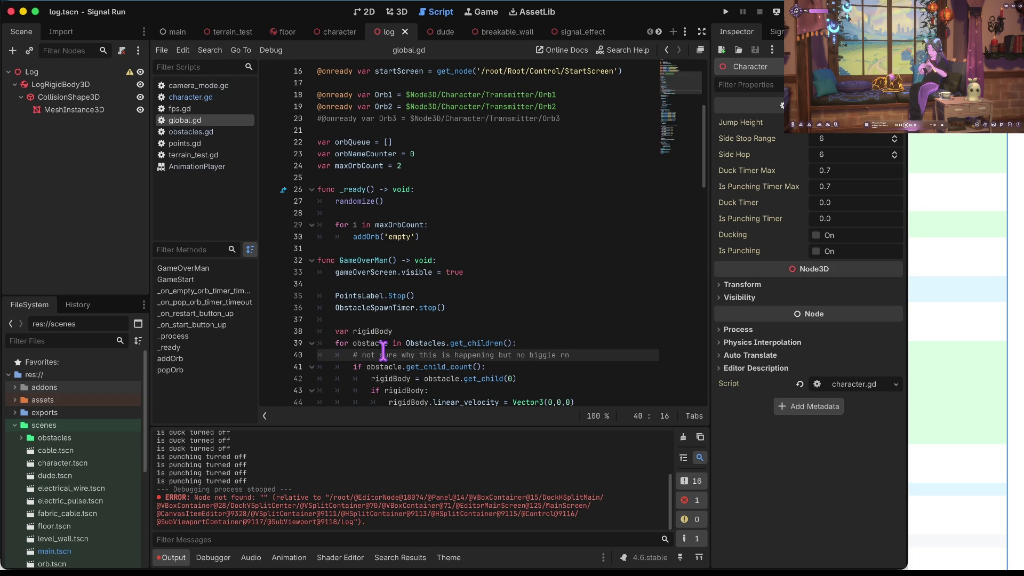
key("super+b")
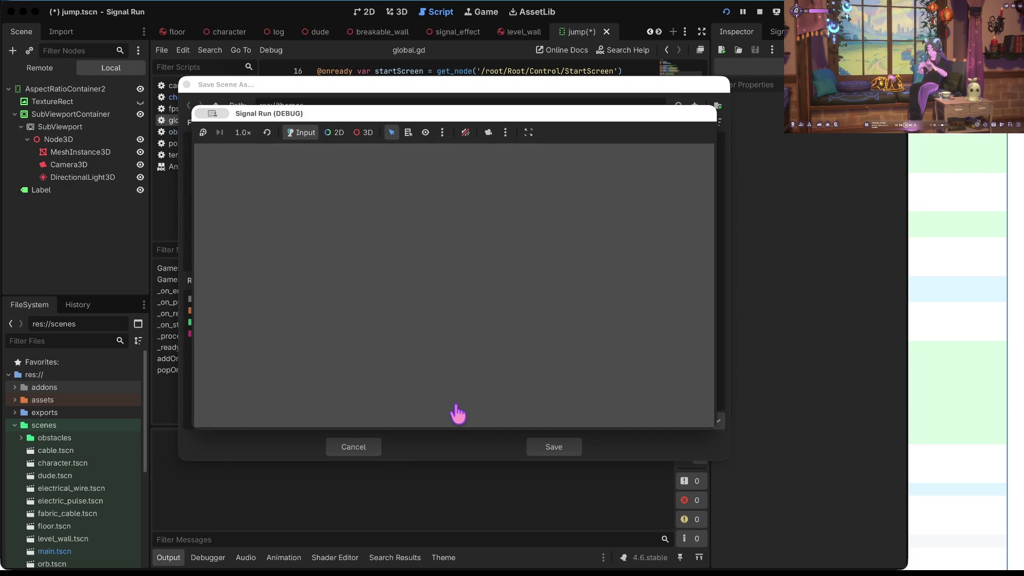
- Cancel the new Save Scene As dialog and close the jump, left and right scenes unsaved
left_click(359, 100)
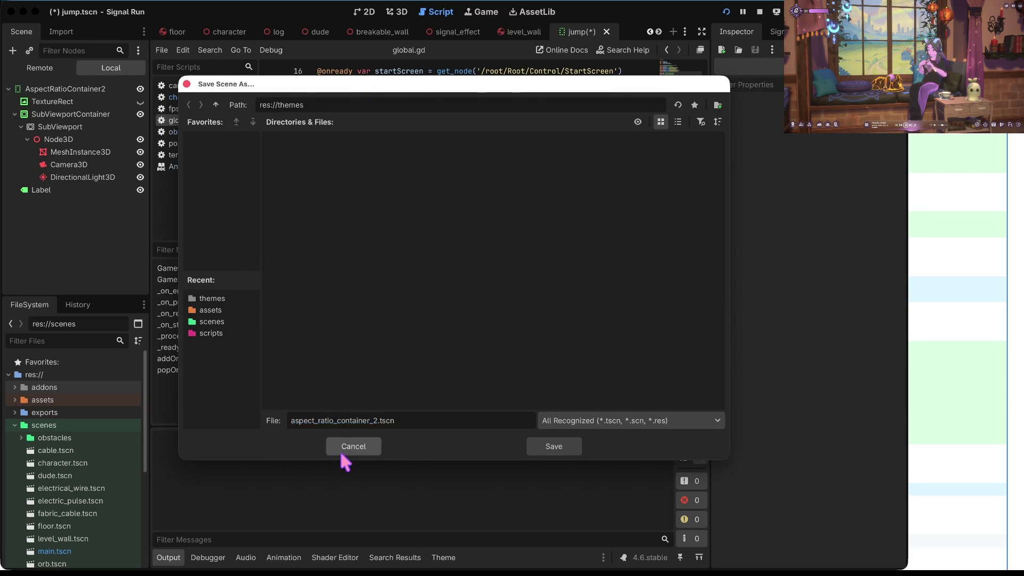
left_click(342, 448)
left_click(606, 32)
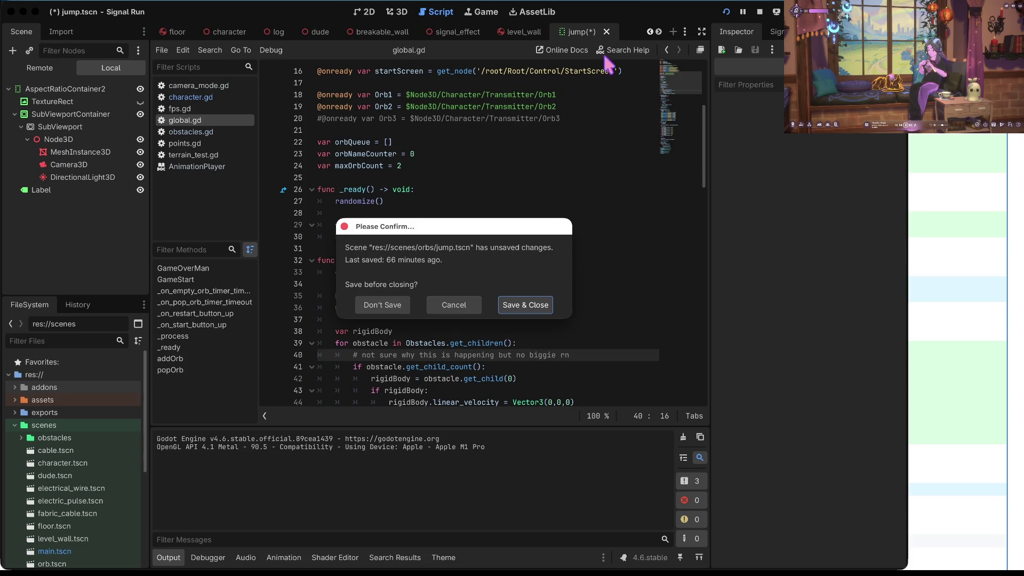
left_click(397, 308)
left_click(606, 32)
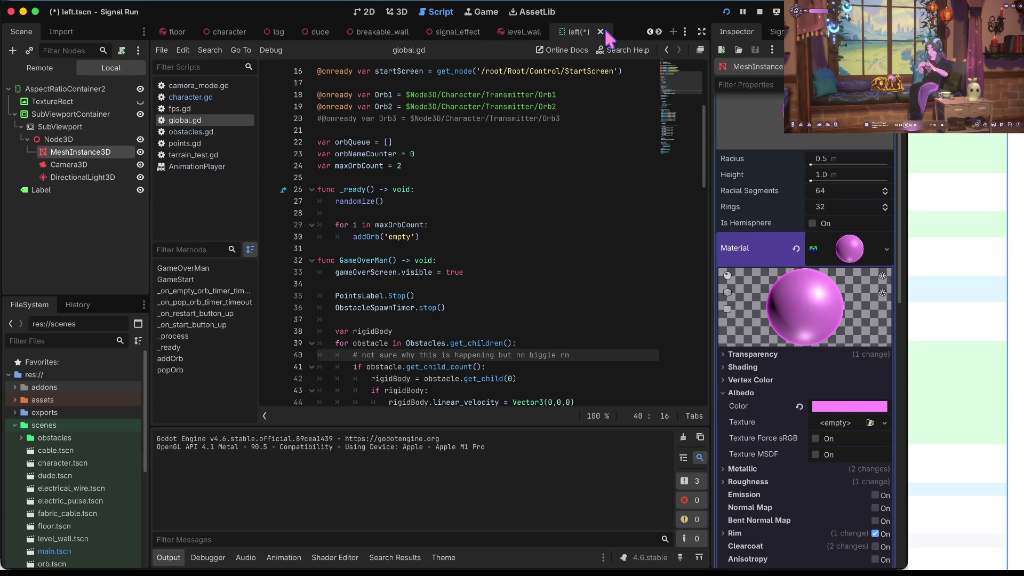
left_click(600, 31)
left_click(397, 307)
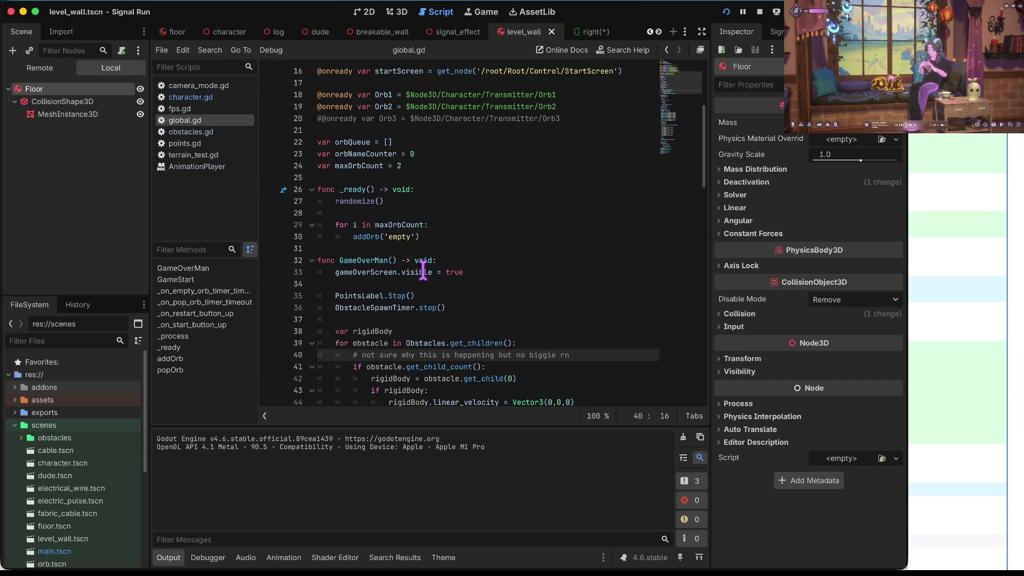
left_click(606, 34)
left_click(606, 32)
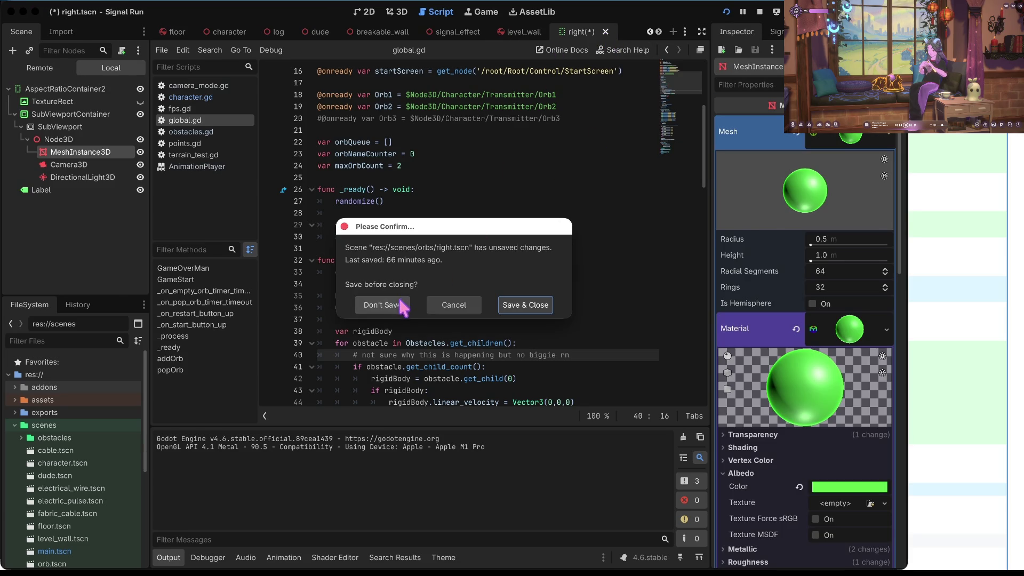
left_click(397, 305)
- Close the punch, empty and orb scenes, discarding their changes
left_click(611, 34)
left_click(611, 32)
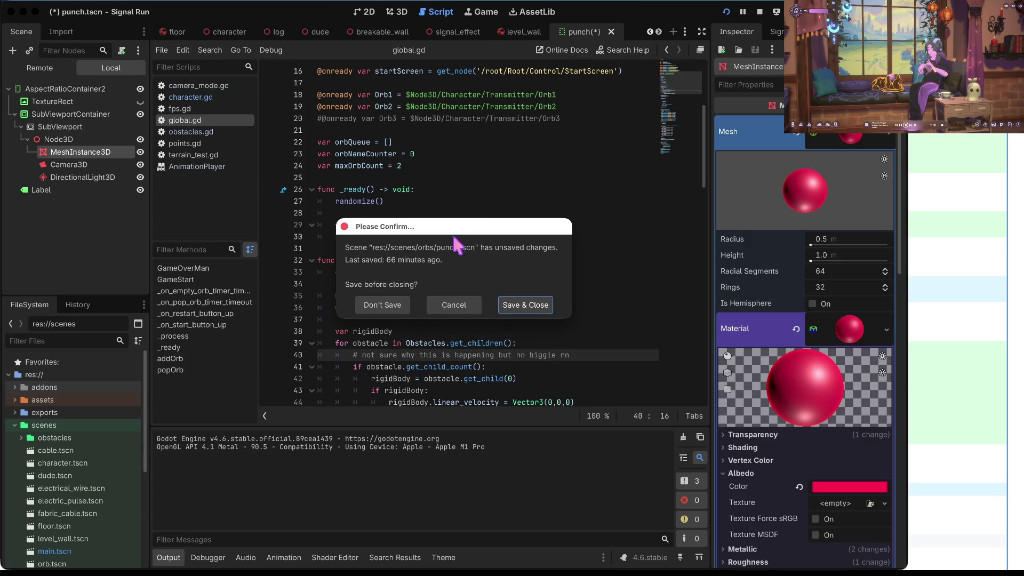
left_click(394, 306)
left_click(598, 36)
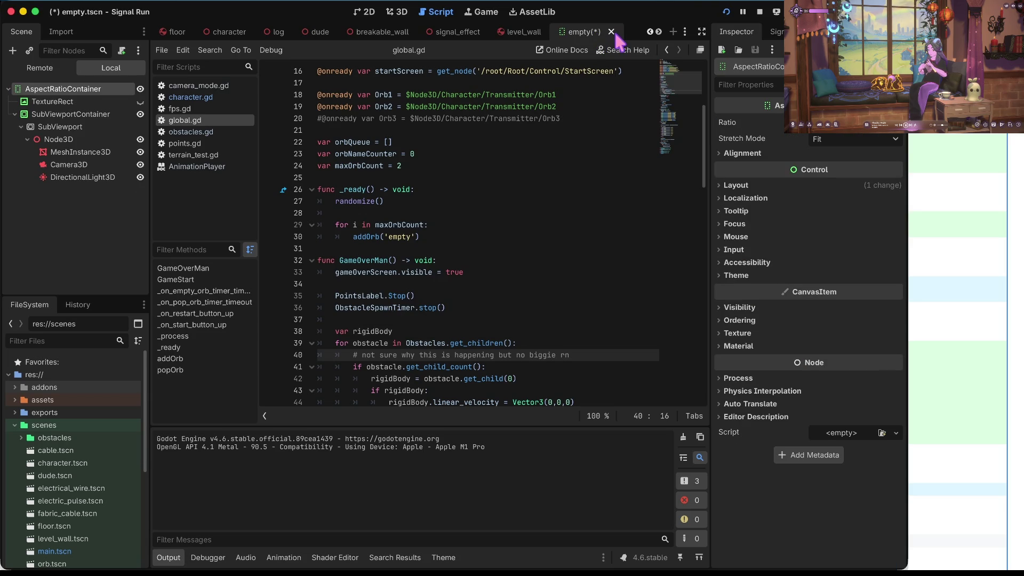
left_click(612, 32)
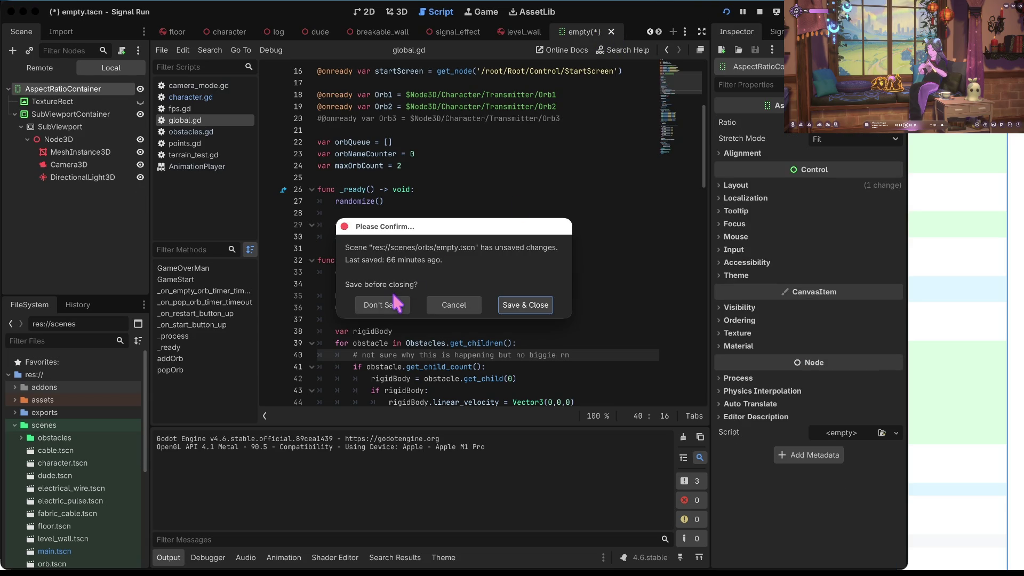
left_click(381, 307)
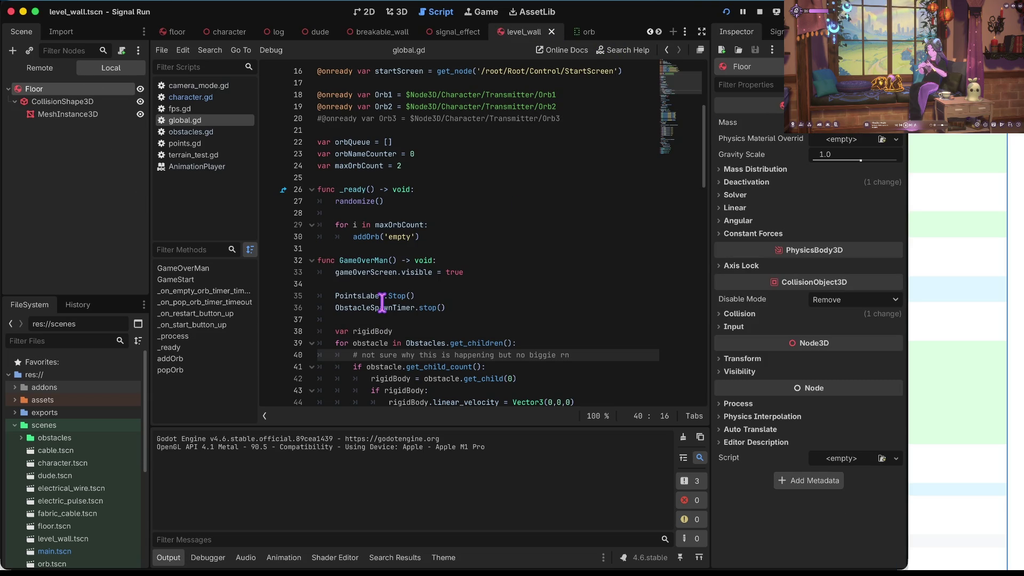
middle_click(597, 30)
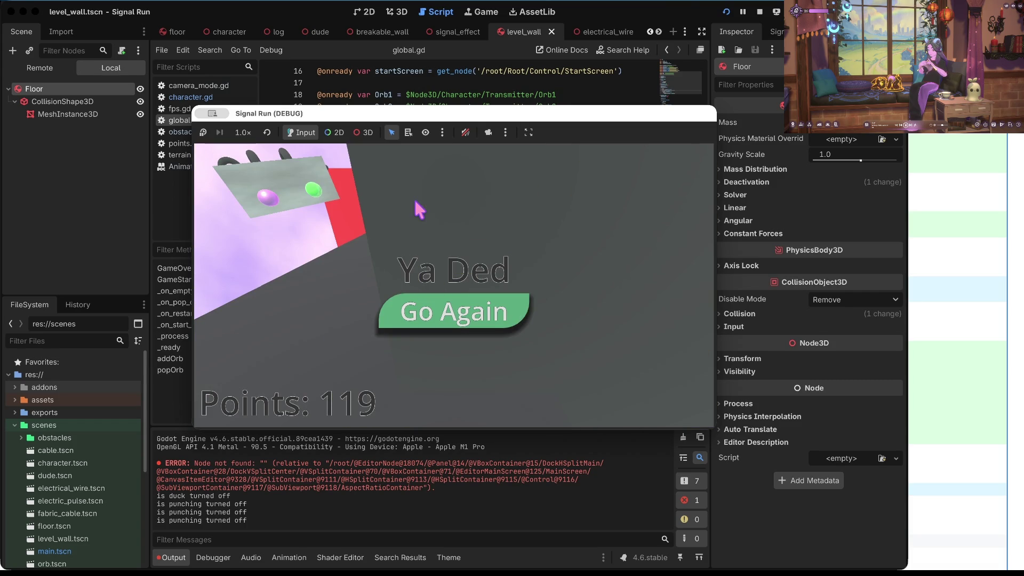
- Restart Signal Run four times after dying, then stop the game at 67 points
left_click(468, 311)
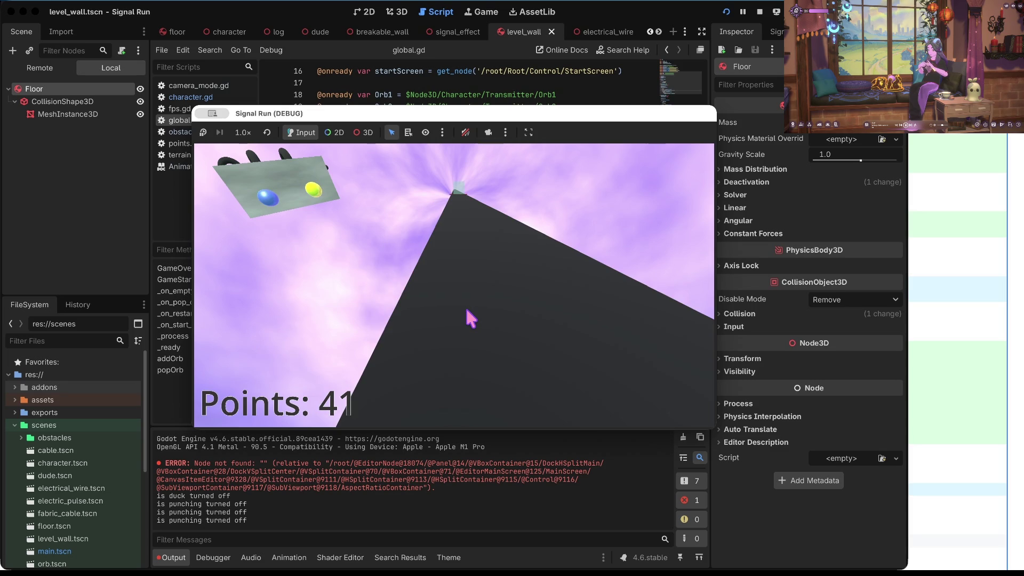
left_click(471, 318)
left_click(471, 318)
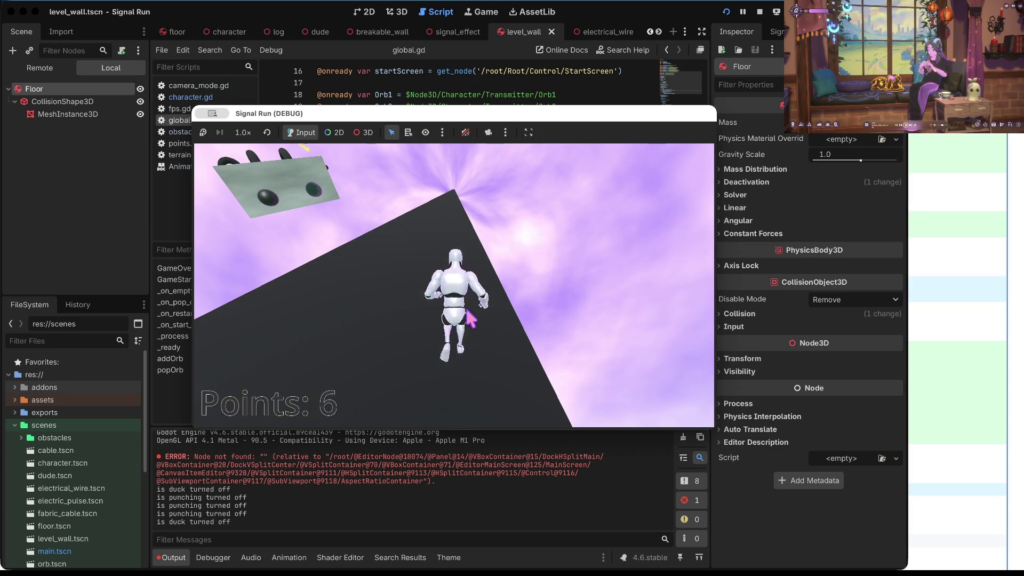
left_click(471, 318)
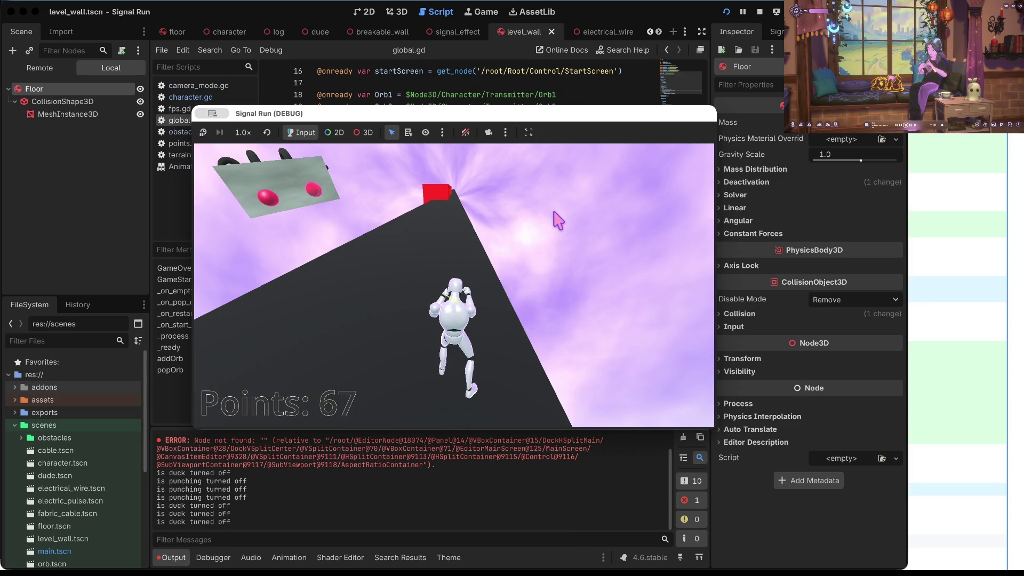
left_click(757, 12)
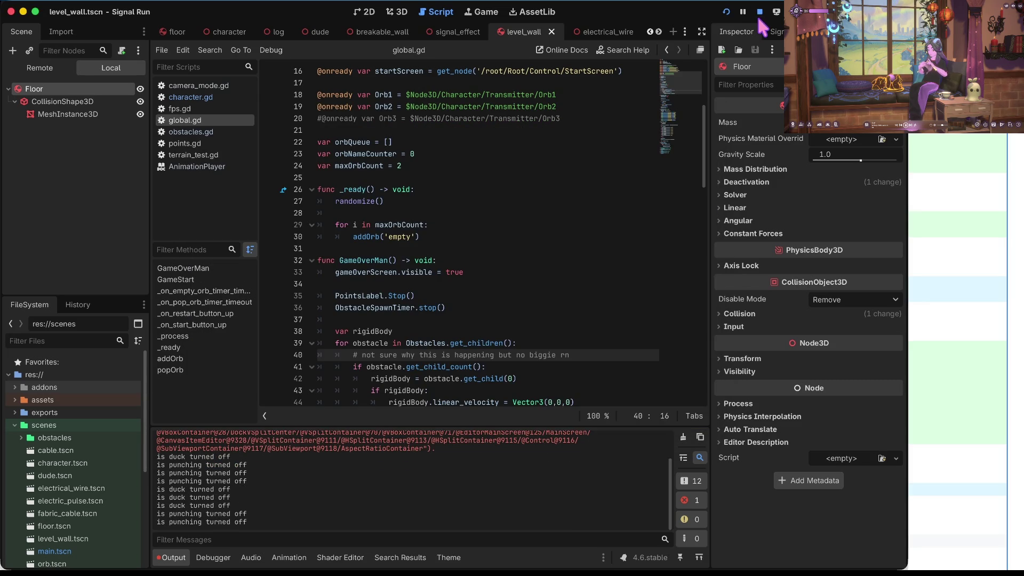
- Locate the press_punch input check in global.gd, then open Project Settings with Alt+Shift+S
left_click(469, 189)
scroll(457, 284, "down", 5)
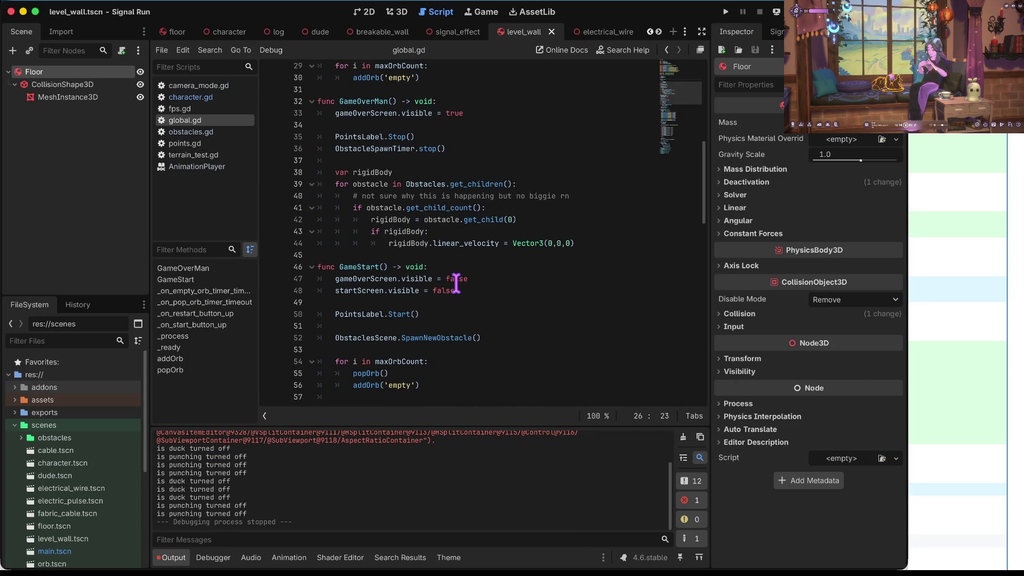
scroll(525, 167, "down", 7)
scroll(526, 167, "down", 4)
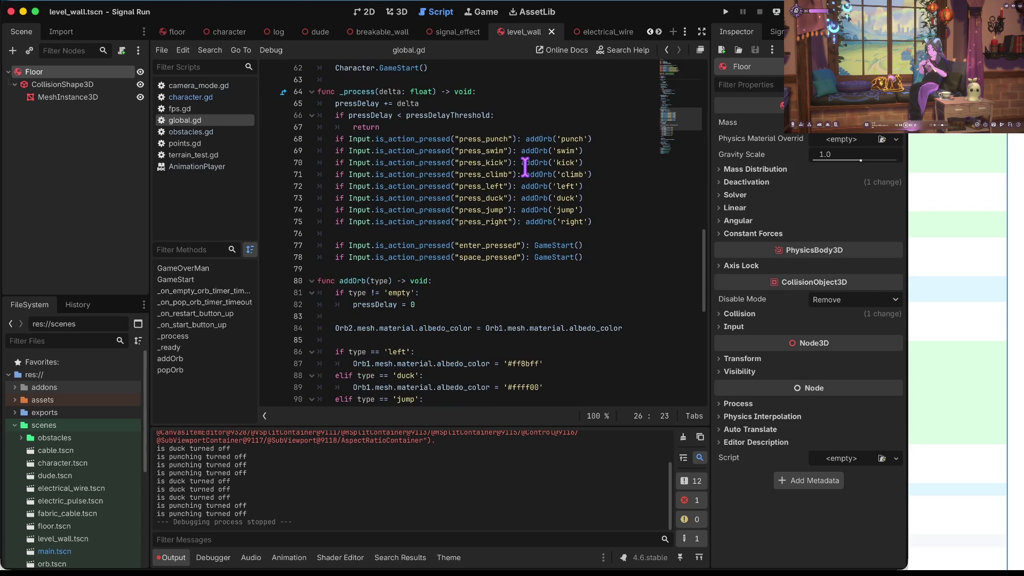
left_click(497, 195)
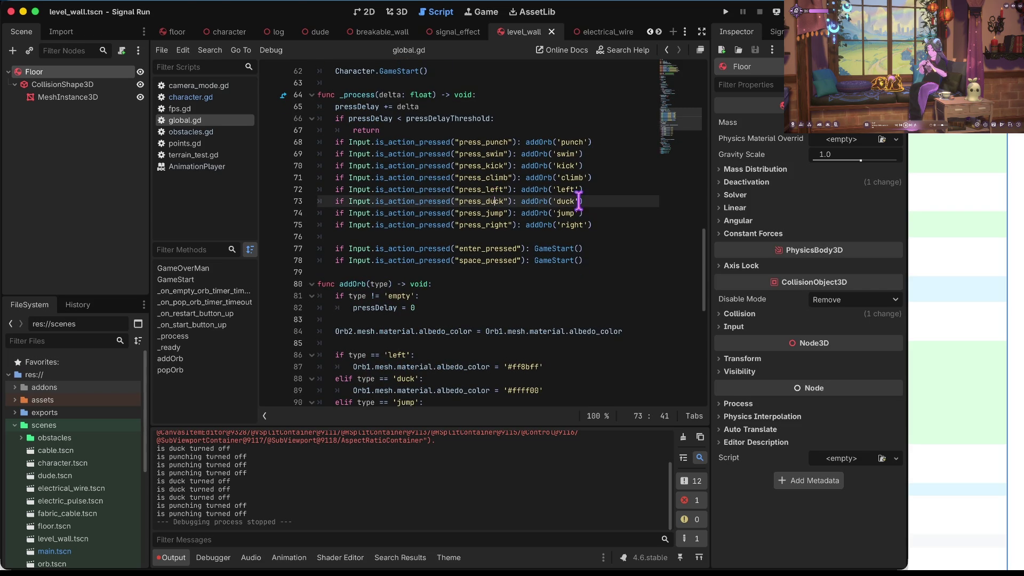
key("Up")
key("Up")
key("Up")
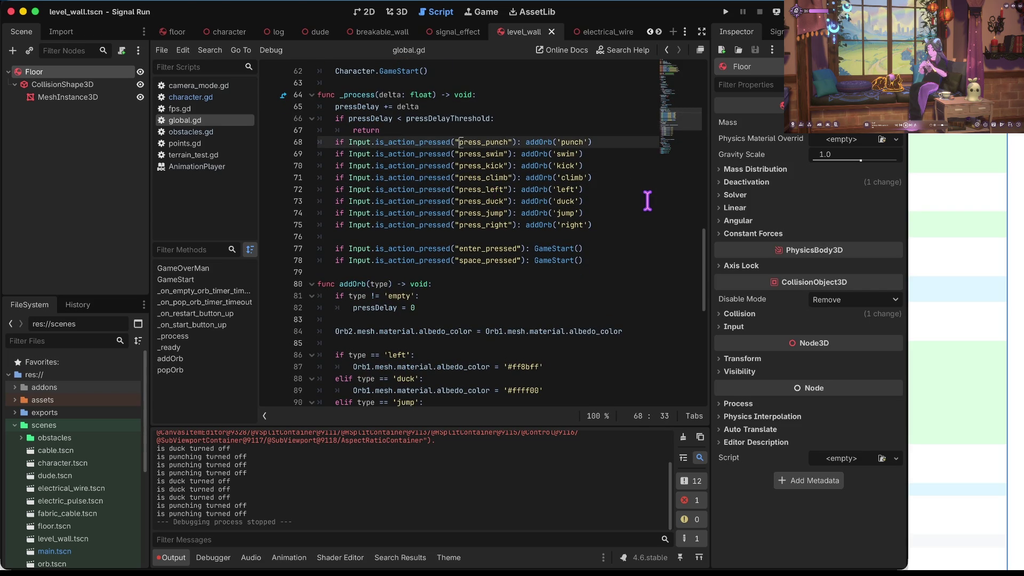
key("F3")
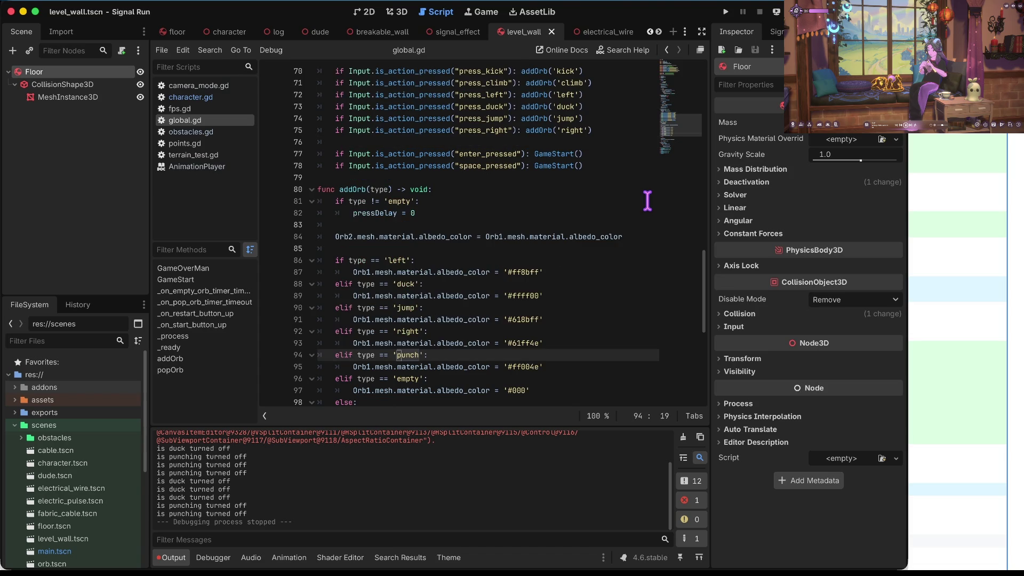
key("F3")
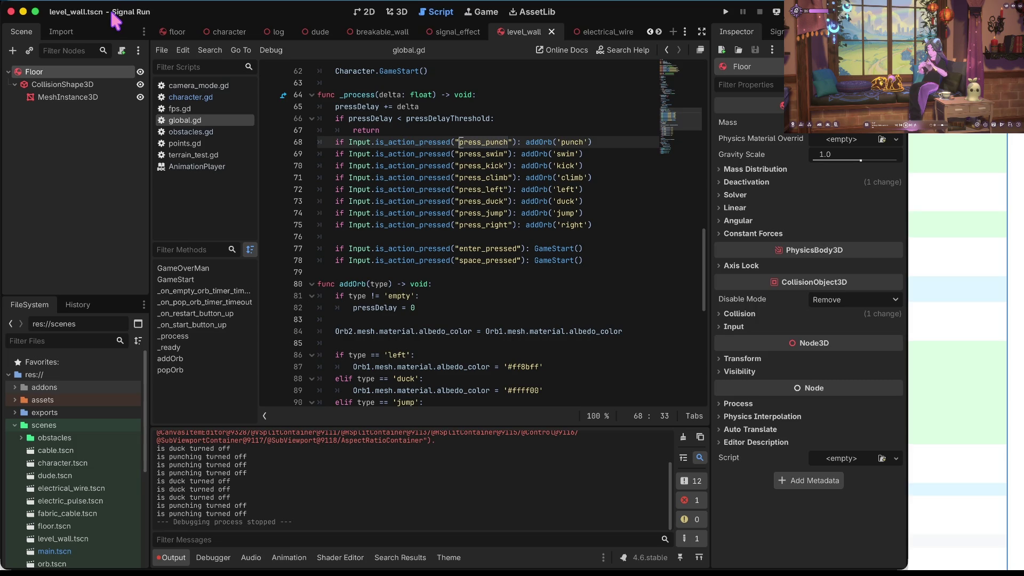
key("alt+shift+s")
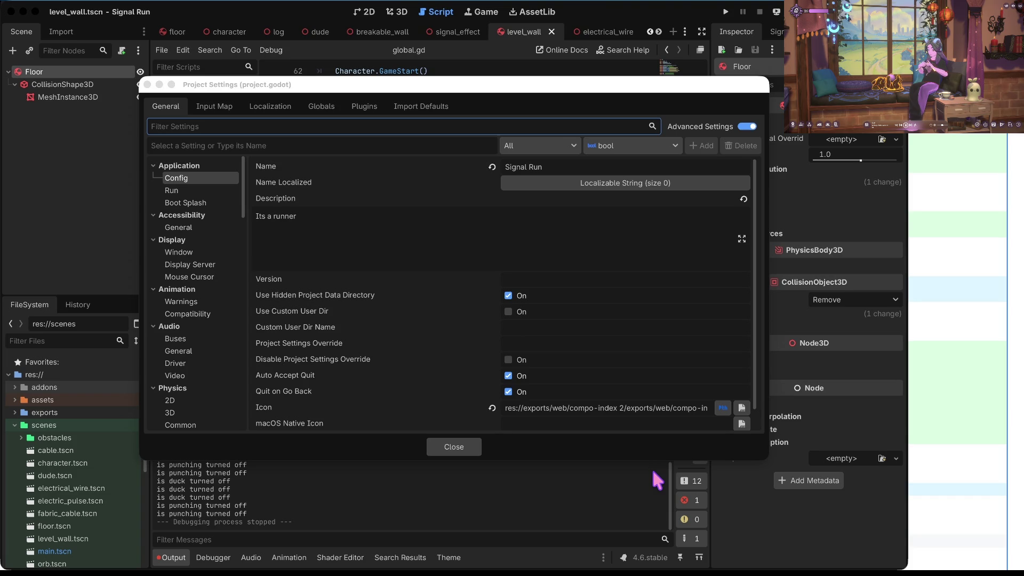
- Delete press_kick's F (Physical) binding in the Input Map and close Project Settings
left_click(223, 109)
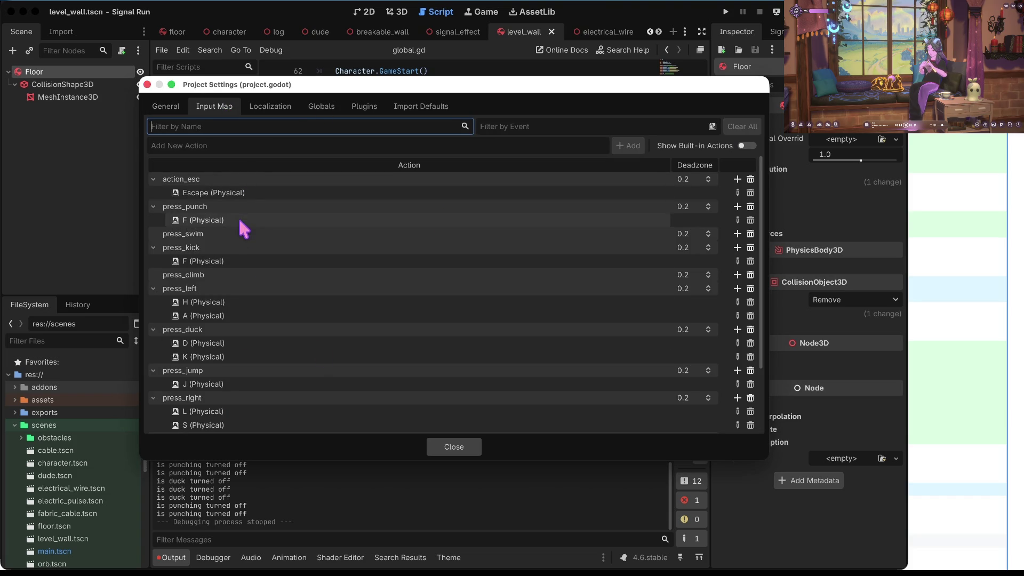
left_click(750, 261)
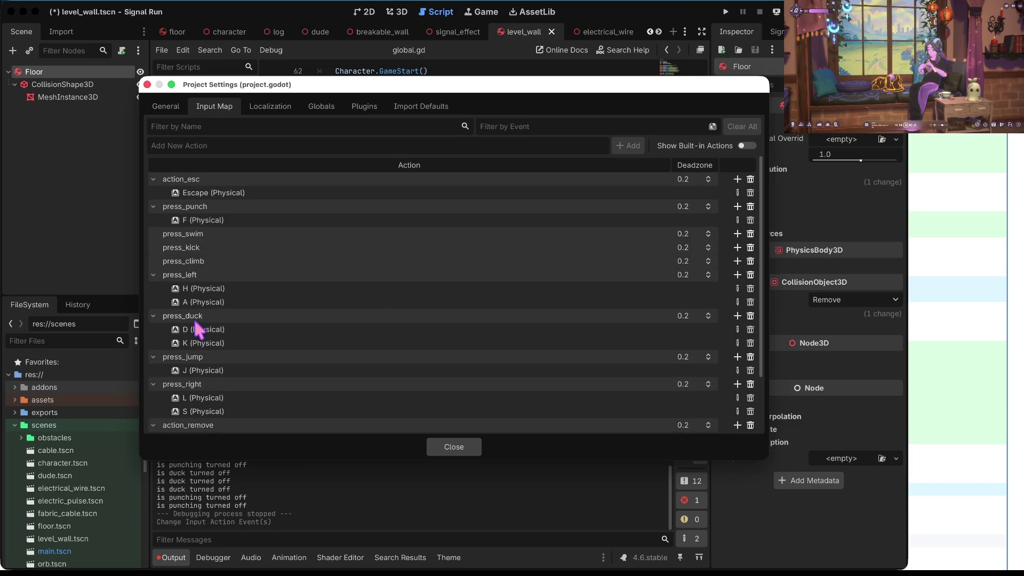
scroll(272, 286, "down", 3)
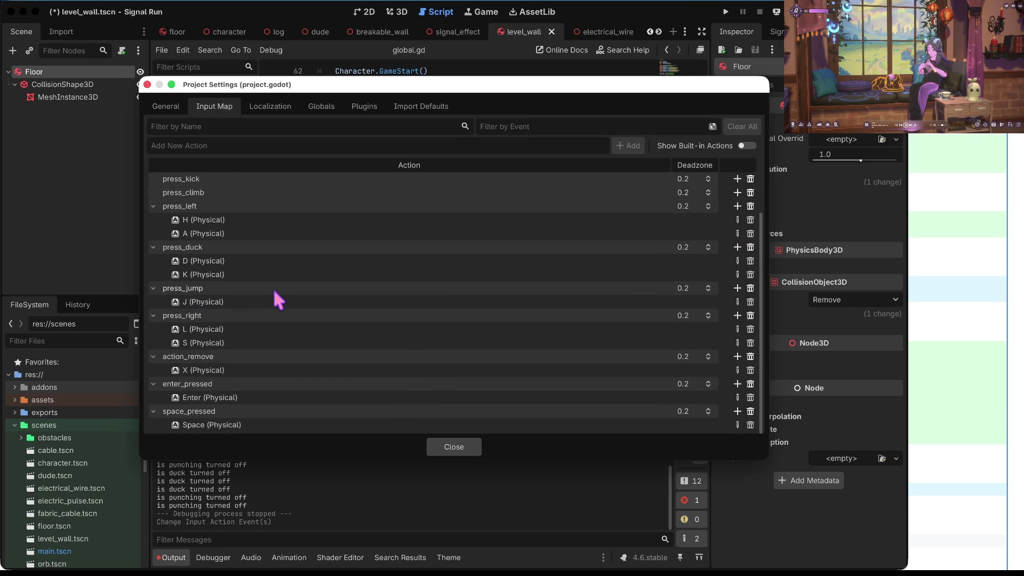
scroll(274, 292, "up", 3)
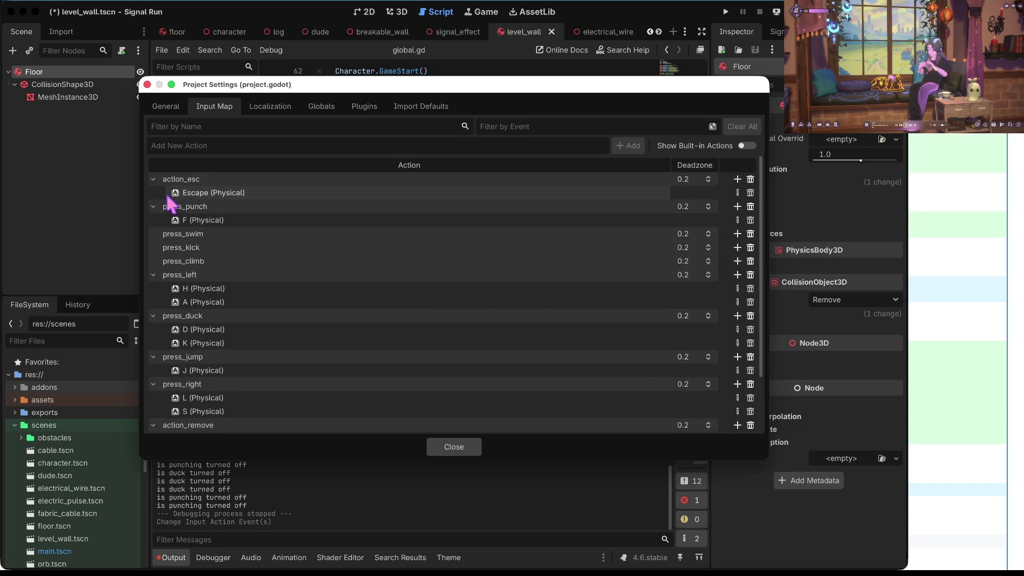
left_click(451, 446)
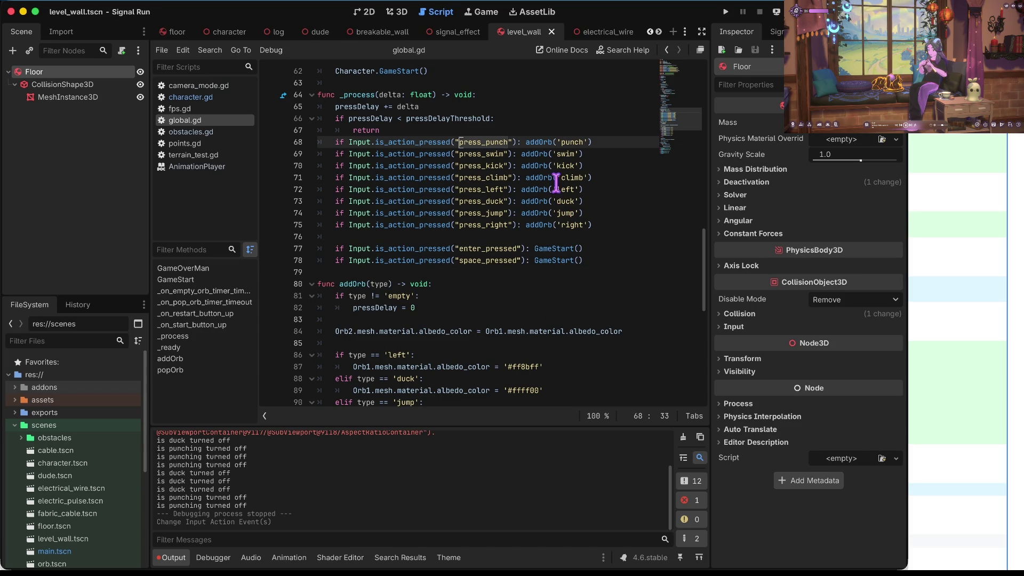
- Delete the press_kick input check on line 70 of global.gd
left_click(571, 163)
key("Home")
key("alt+Right")
key("alt+Right")
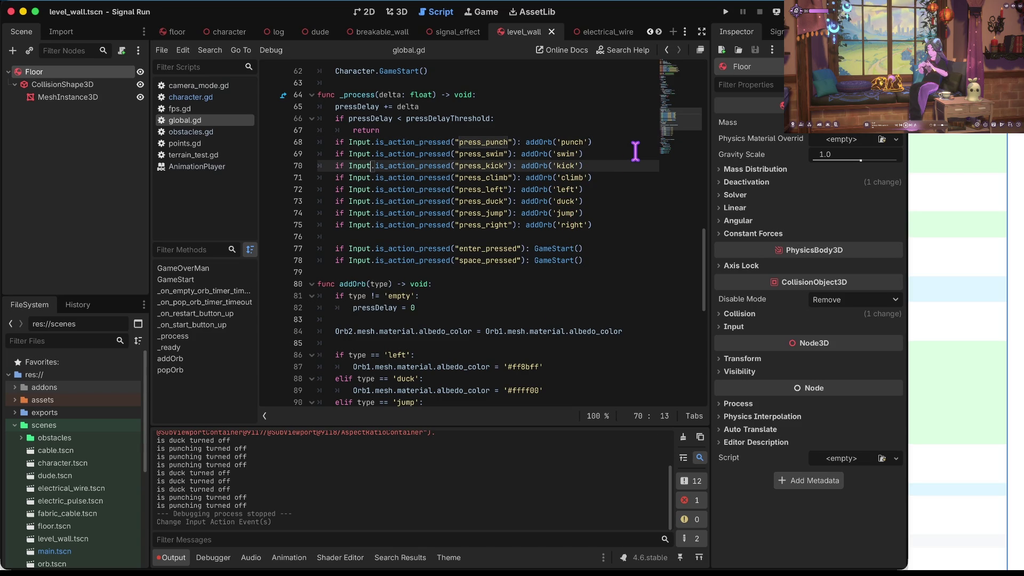
key("ctrl+shift+k")
- Save global.gd, confirm no 'kick' references remain project-wide, and run the game
key("ctrl+shift+f")
type("kick")
key("Return")
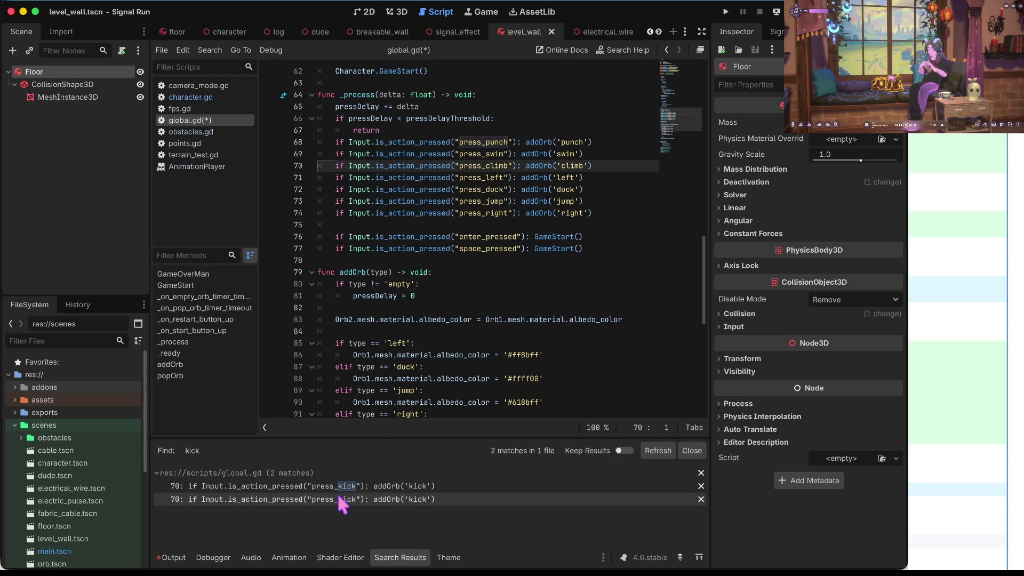
left_click(337, 490)
left_click(469, 286)
key("ctrl+s")
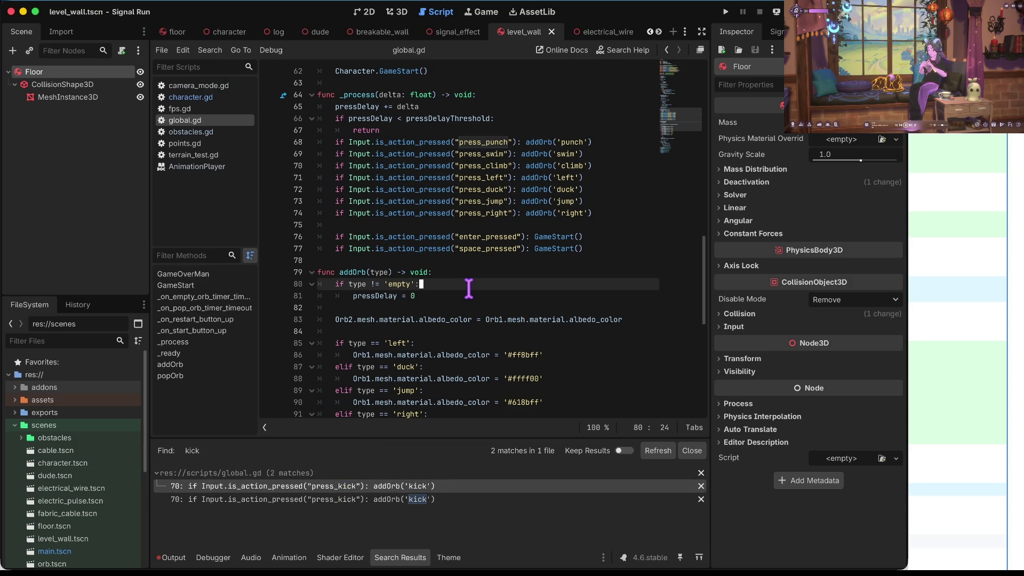
key("ctrl+shift+f")
key("Return")
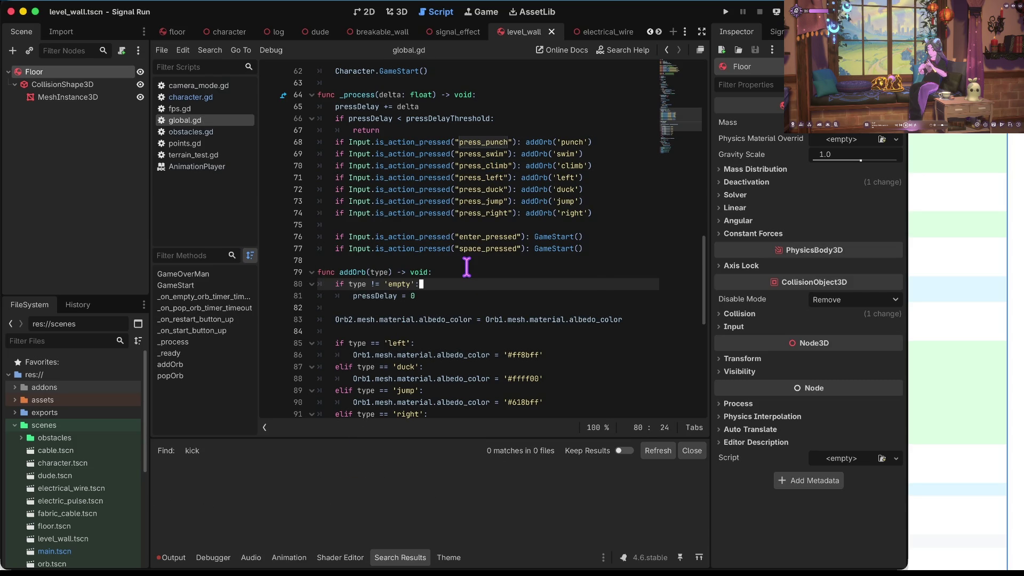
key("super+b")
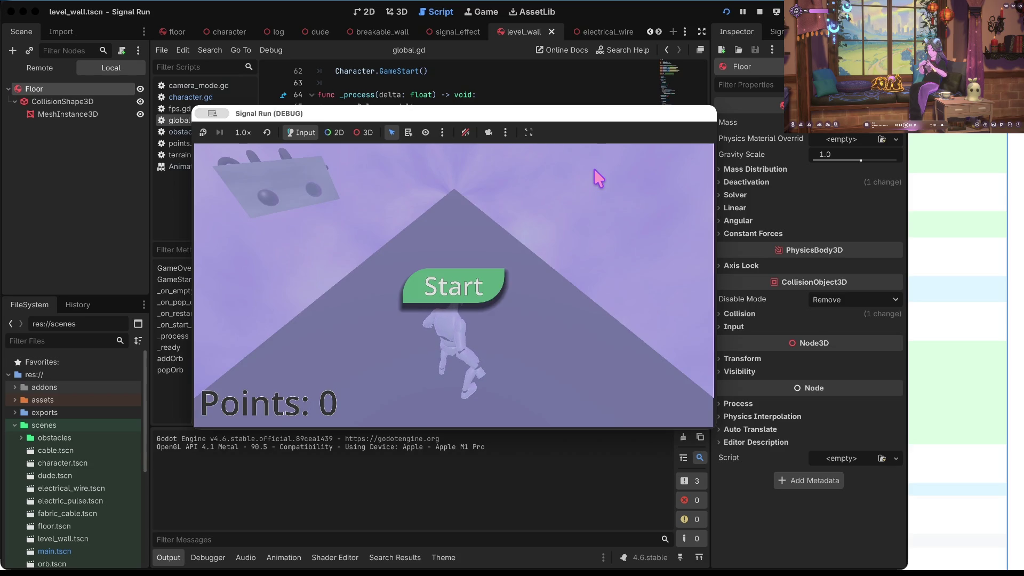
- Play a run with duck and punch, restart after dying at 161 points, then stop
key("space")
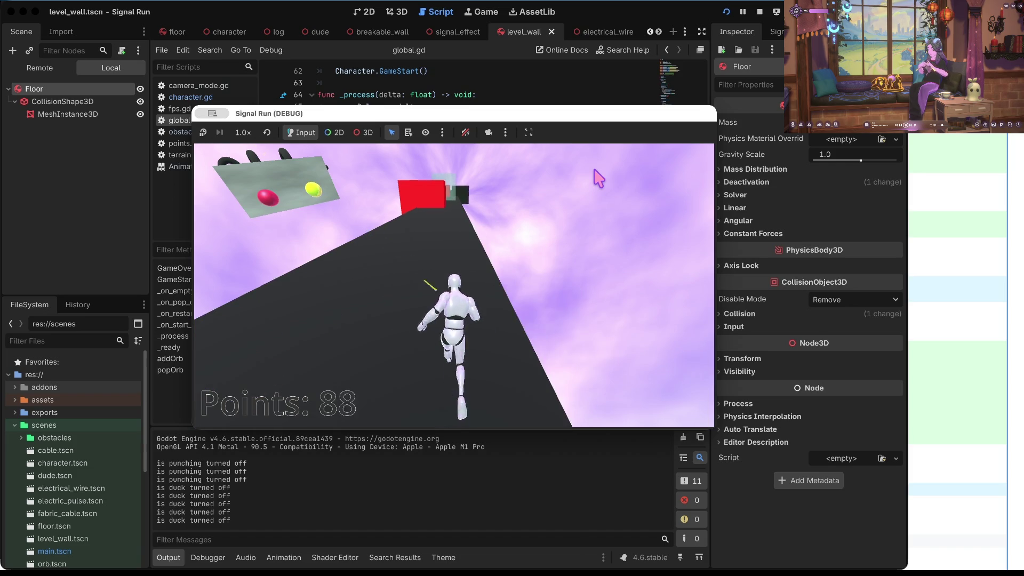
key("Down")
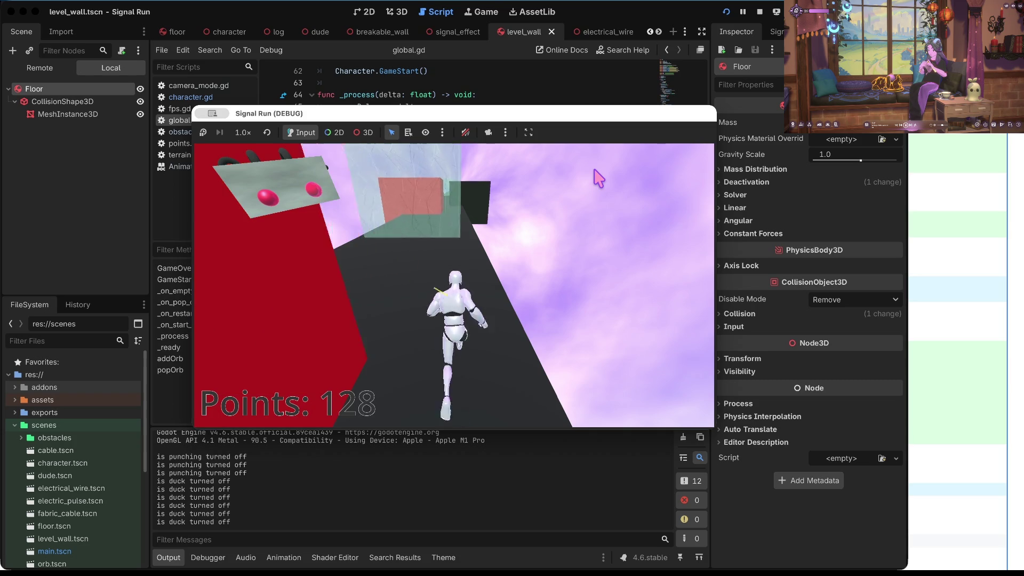
left_click(598, 177)
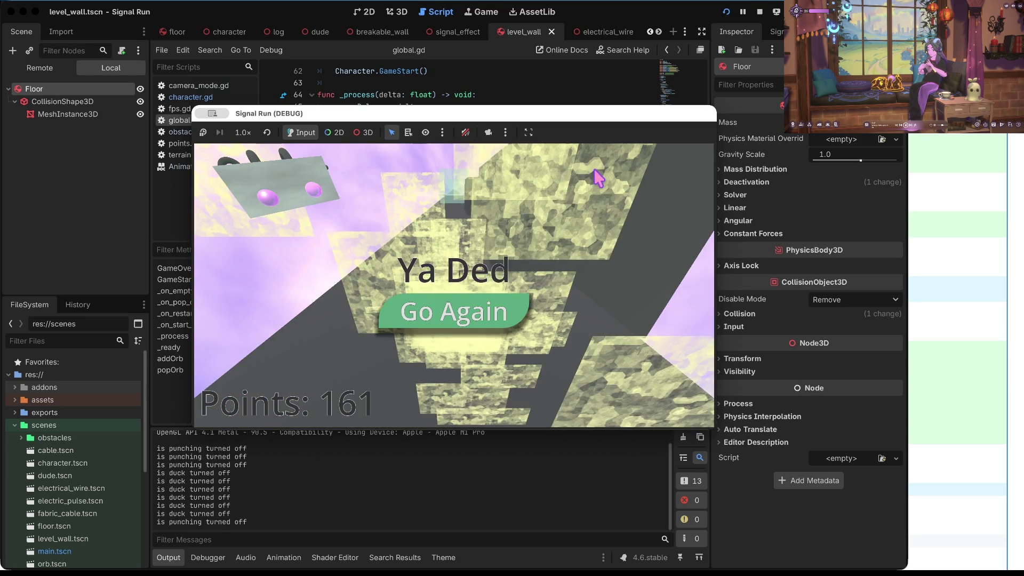
key("space")
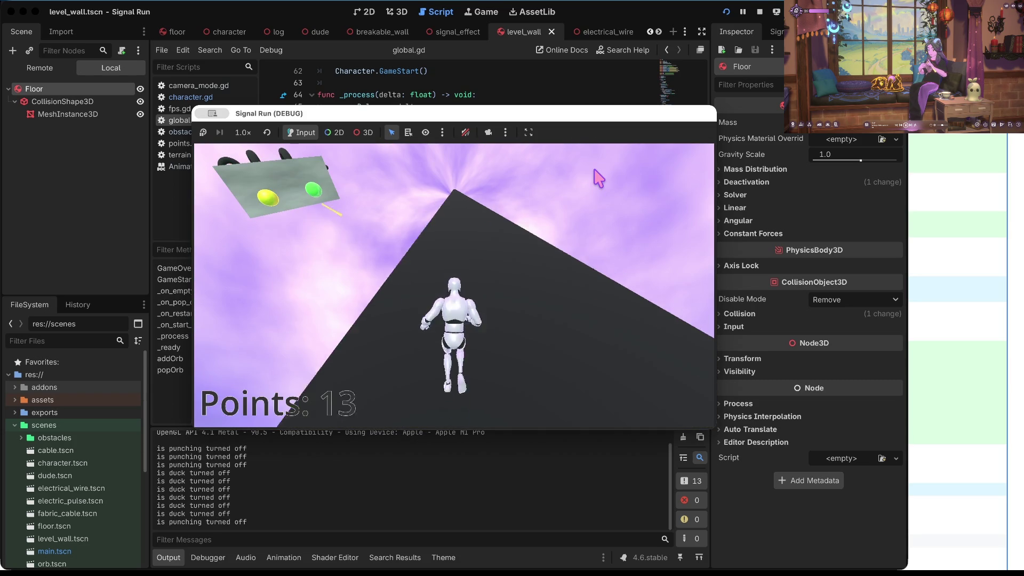
left_click(760, 11)
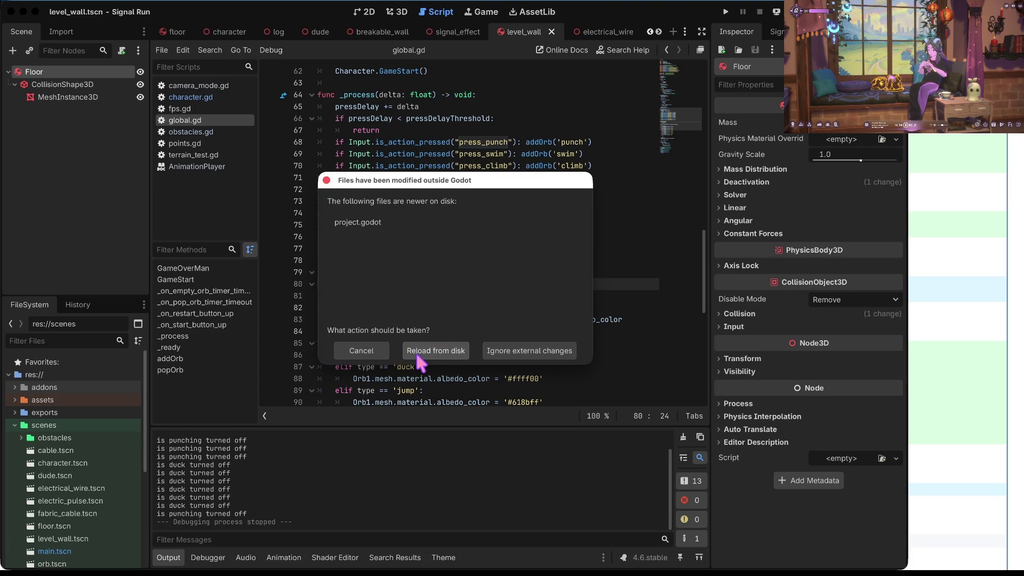
- Reload project.godot from disk and switch to pull request #14 in the browser
left_click(418, 357)
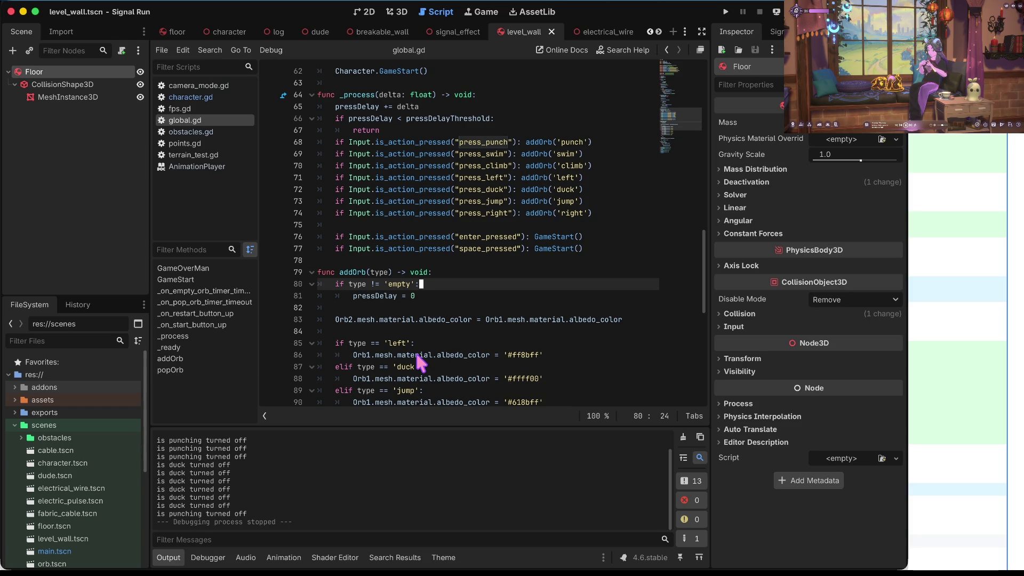
key("super+Tab")
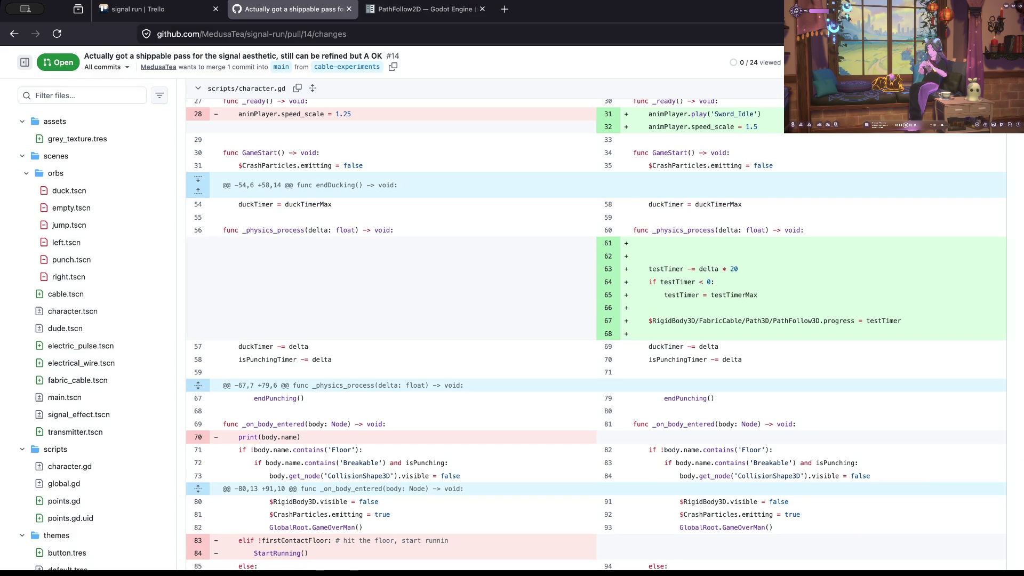
- Select the added testTimer lines through the progress line in the character.gd diff
scroll(373, 309, "down", 3)
left_click_drag(649, 167, 648, 205)
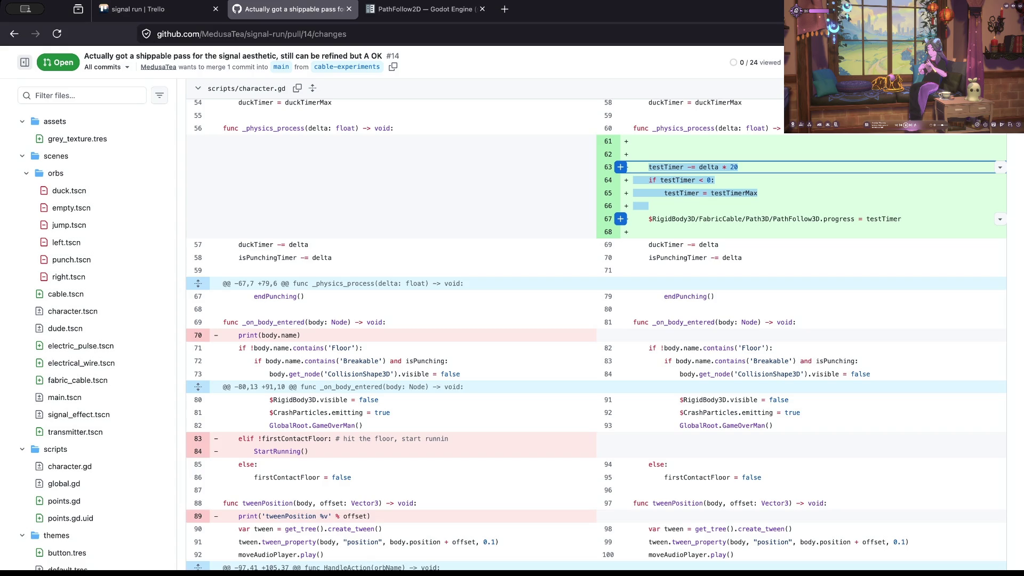
left_click(902, 218, "shift")
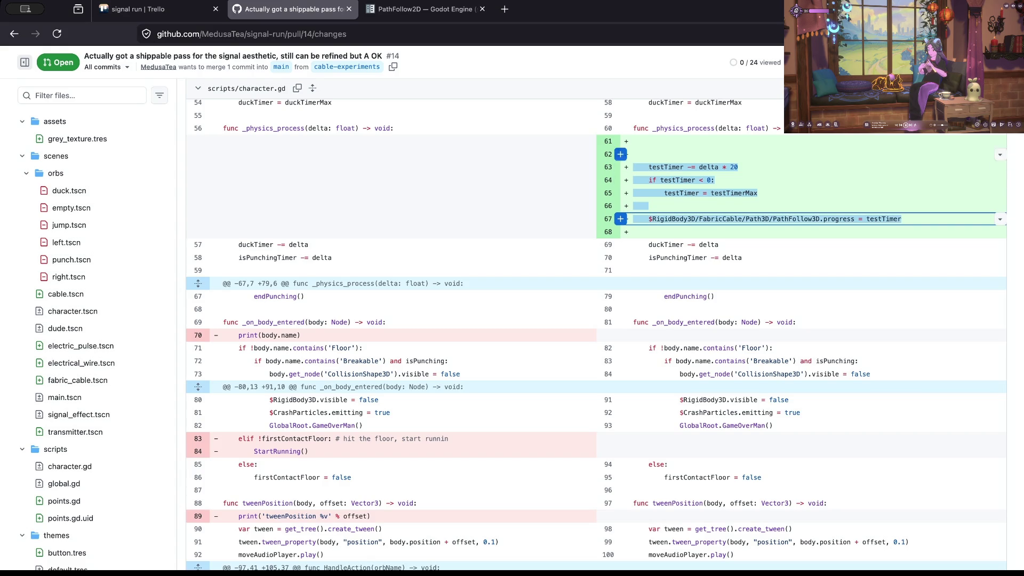
scroll(374, 264, "down", 5)
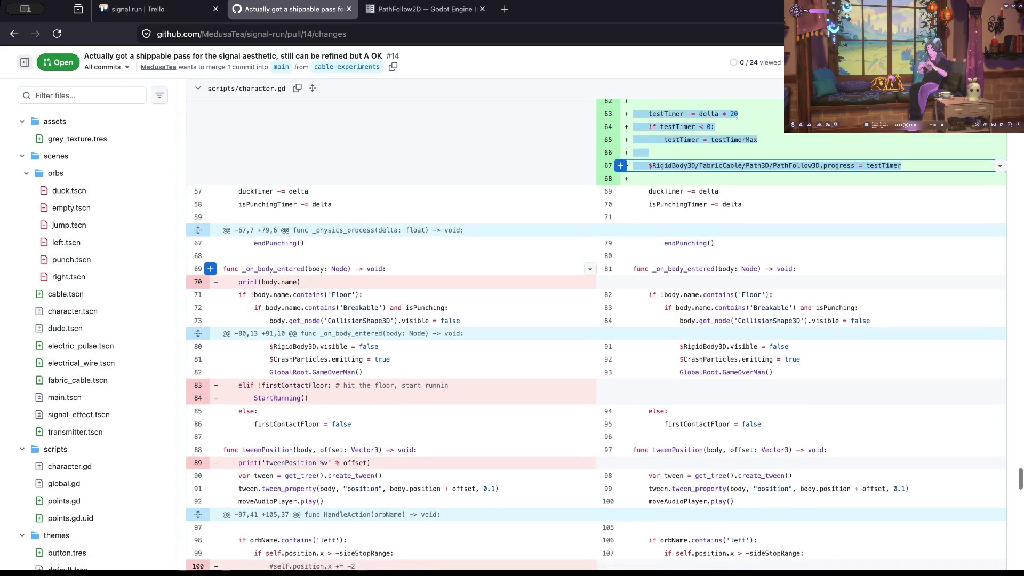
scroll(373, 264, "down", 5)
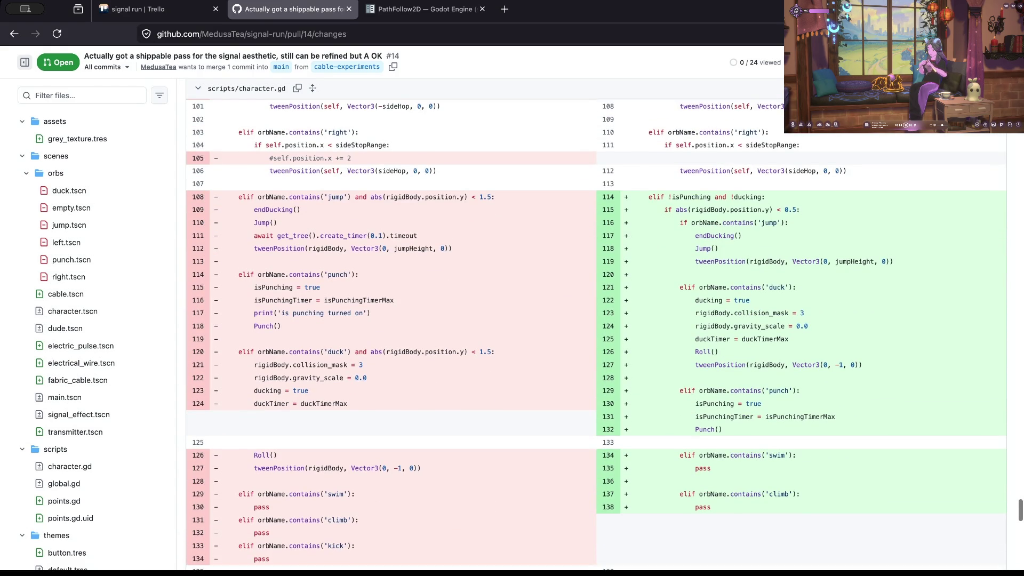
- Reload the pull request diff with ?w=1 so whitespace changes are ignored
left_click(341, 34)
type("?")
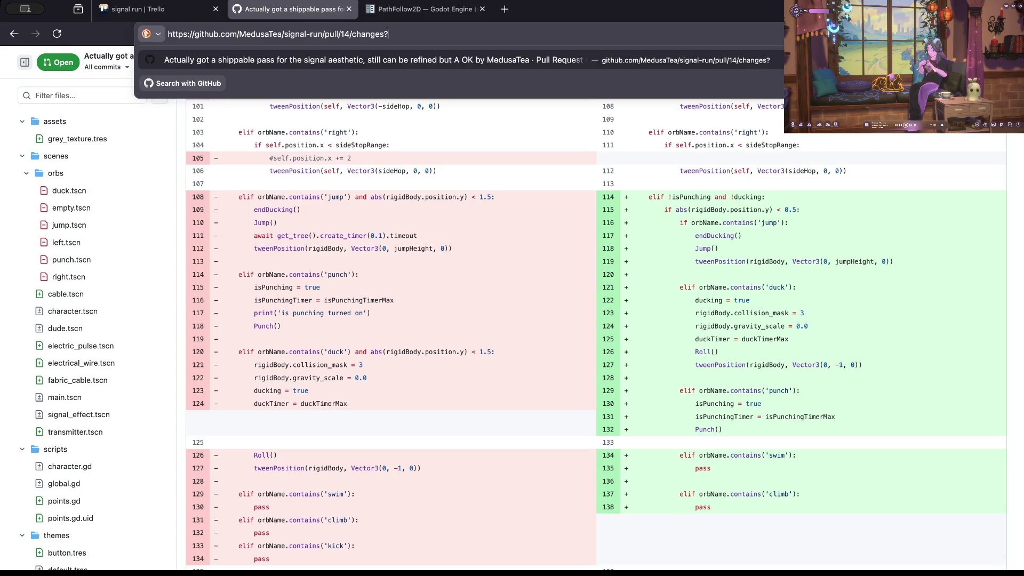
type("w=1")
key("Return")
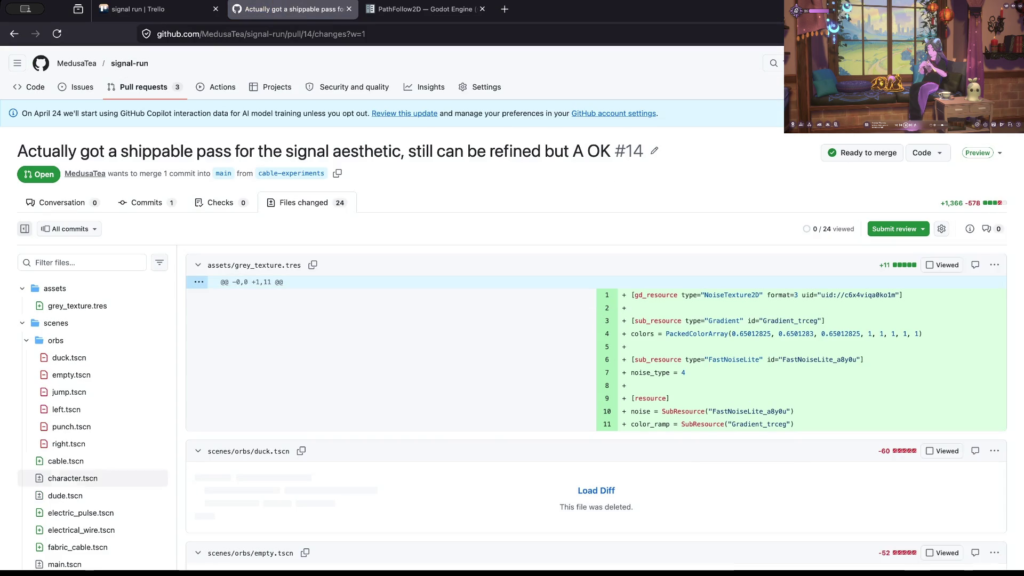
scroll(597, 320, "down", 15)
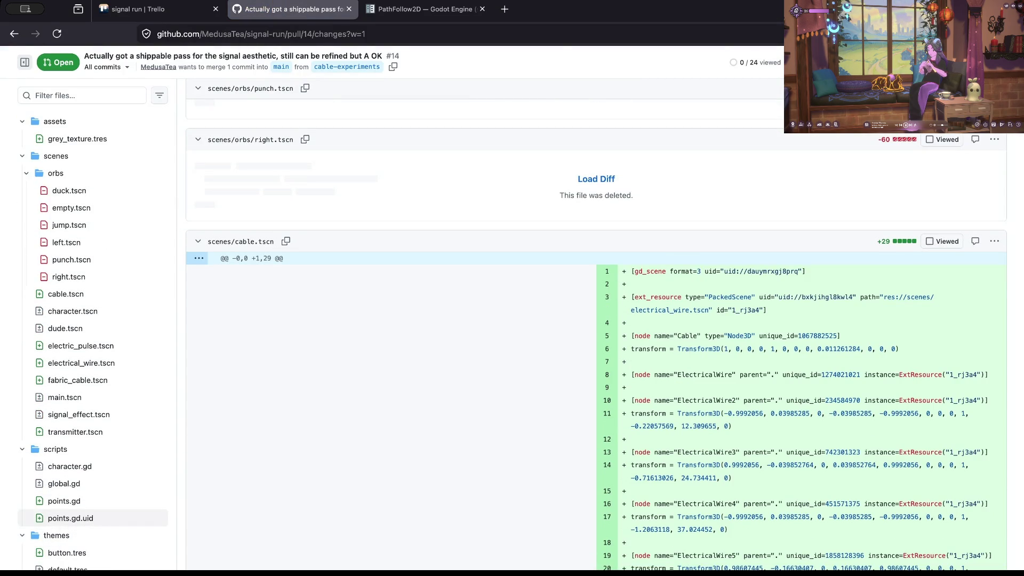
- Jump to the global.gd changes and read through its whole diff, then switch to the Trello board
left_click(64, 483)
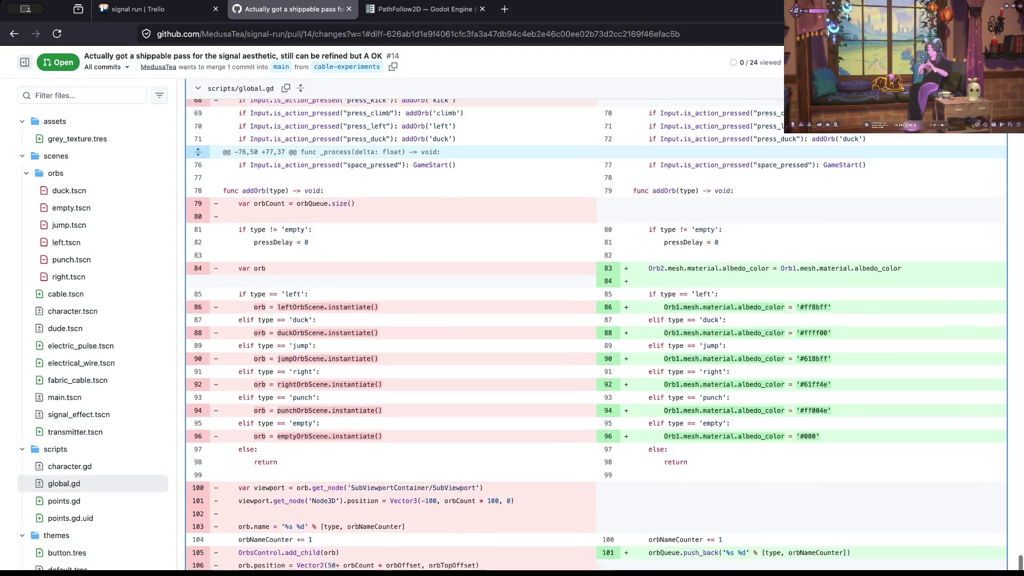
scroll(406, 423, "up", 8)
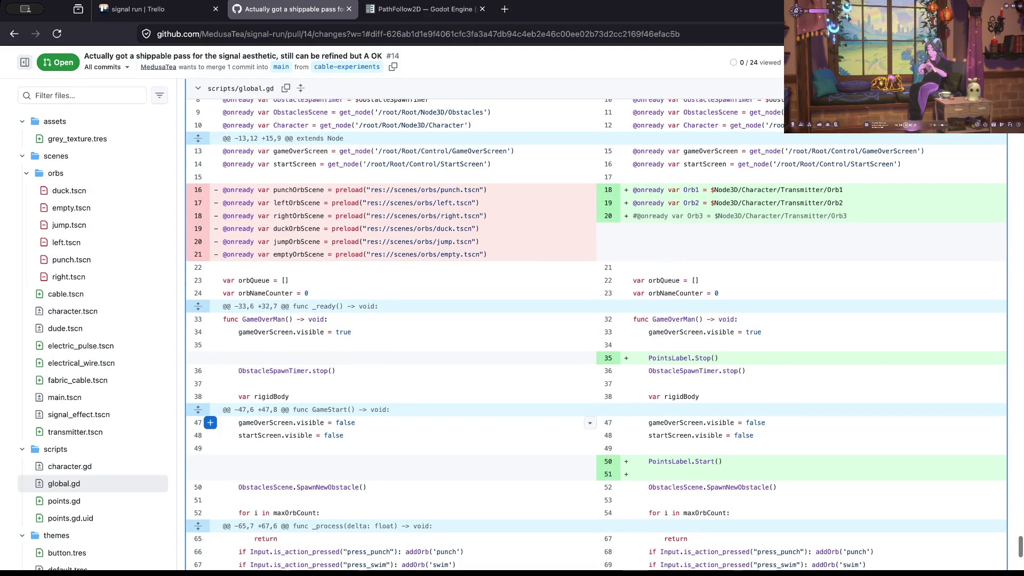
scroll(405, 424, "up", 15)
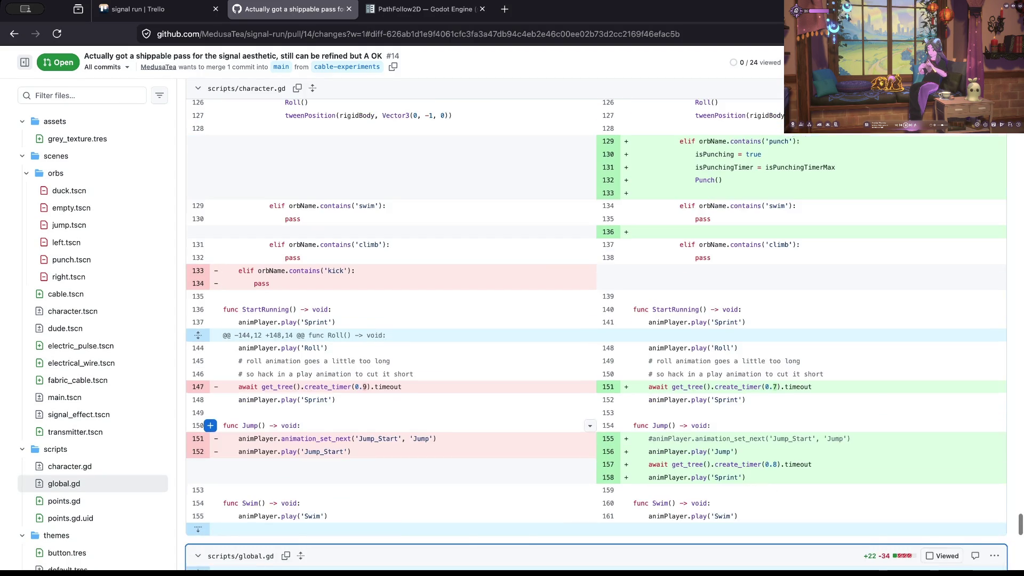
scroll(406, 424, "up", 15)
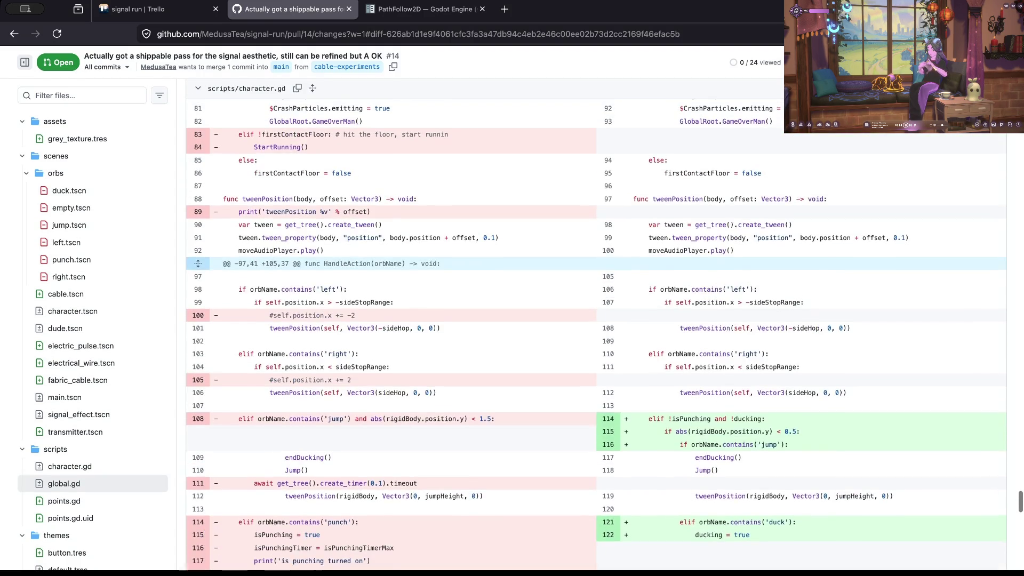
scroll(406, 425, "down", 10)
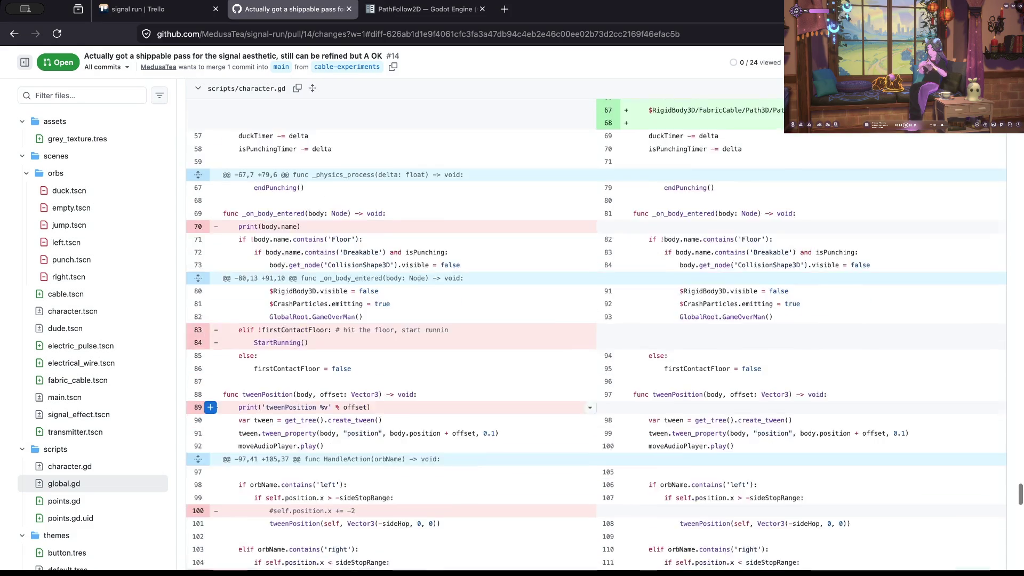
scroll(405, 425, "down", 1)
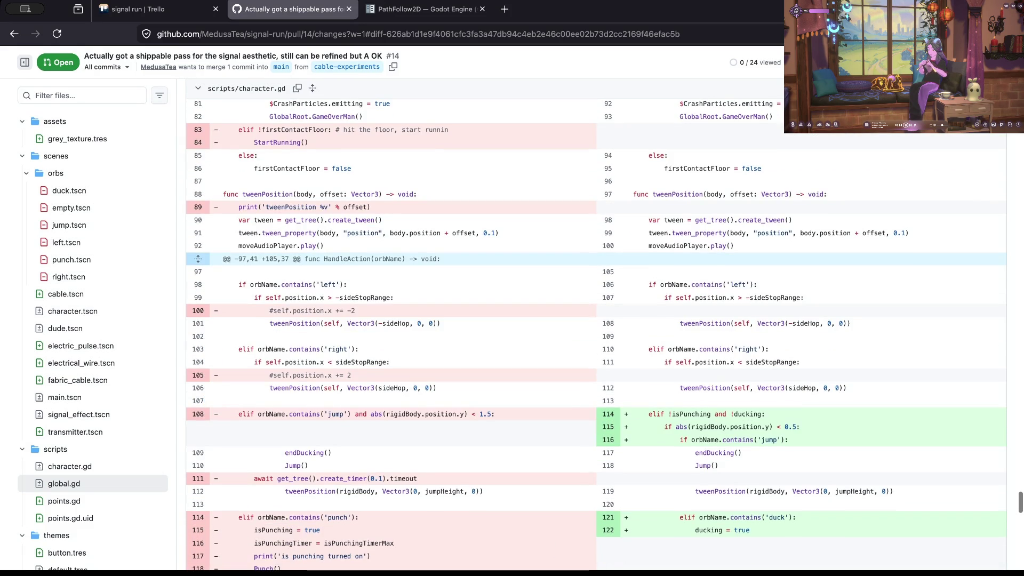
scroll(406, 394, "down", 2)
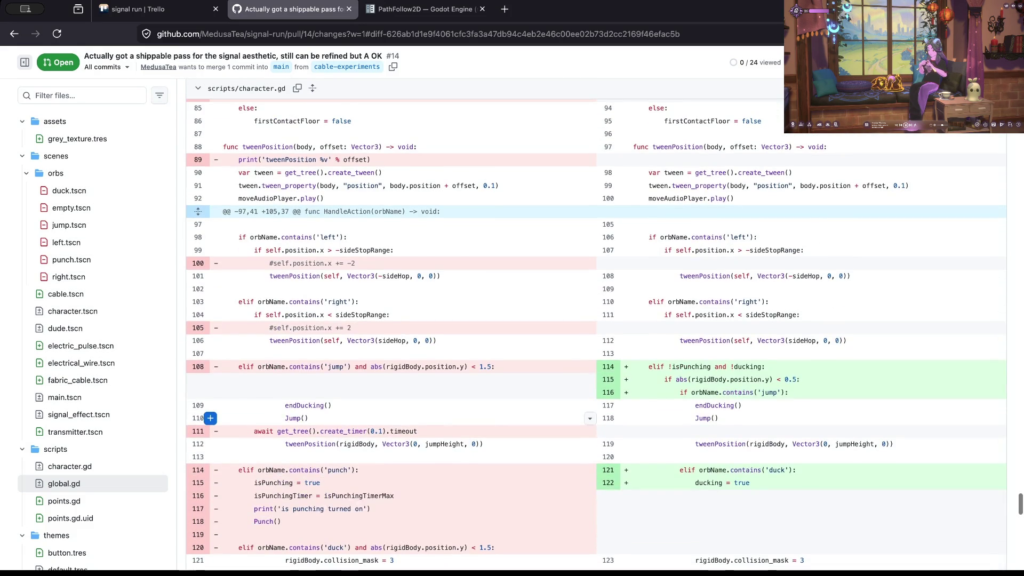
scroll(405, 395, "down", 5)
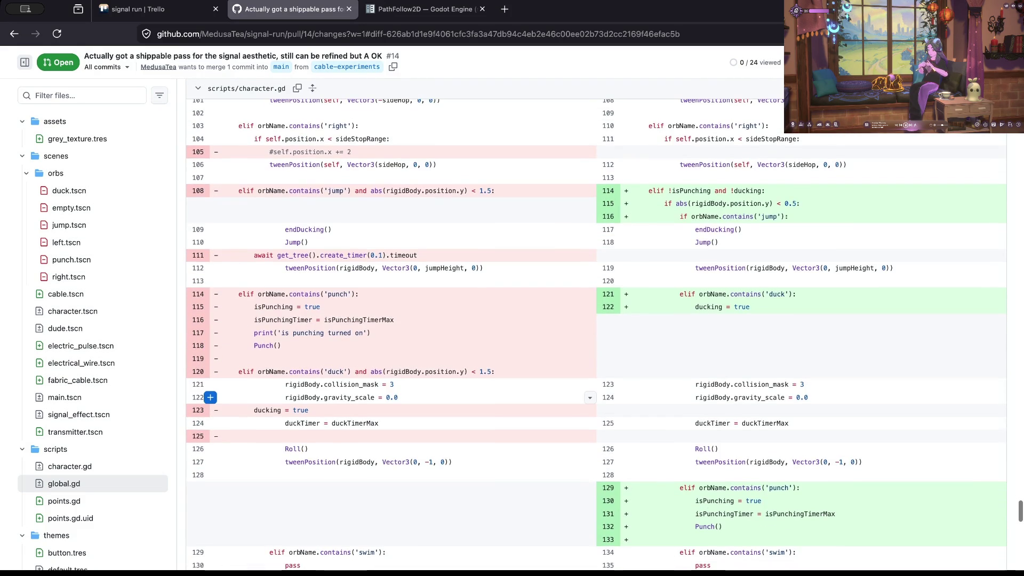
scroll(405, 401, "down", 1)
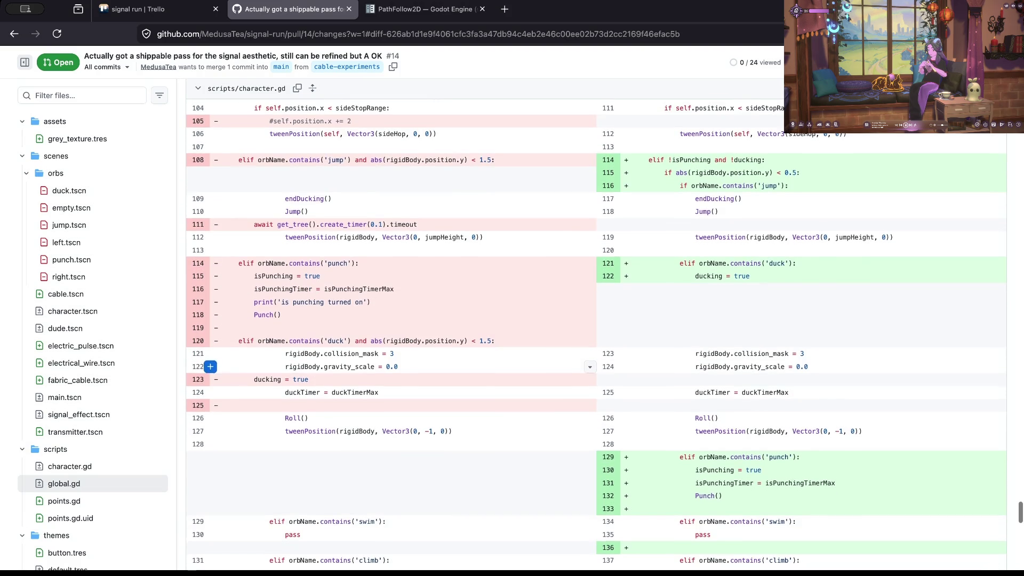
scroll(405, 405, "down", 1)
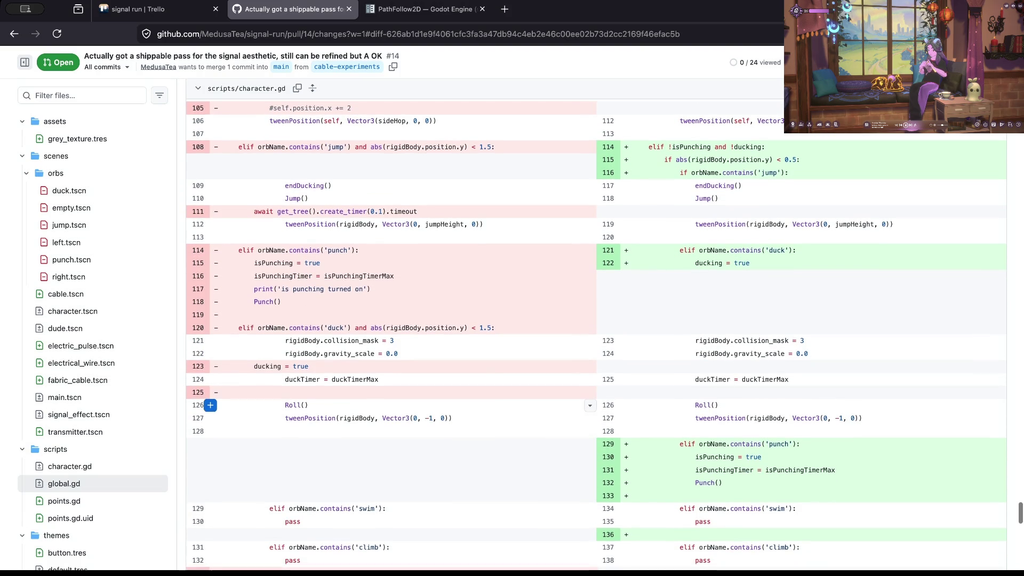
scroll(406, 406, "down", 1)
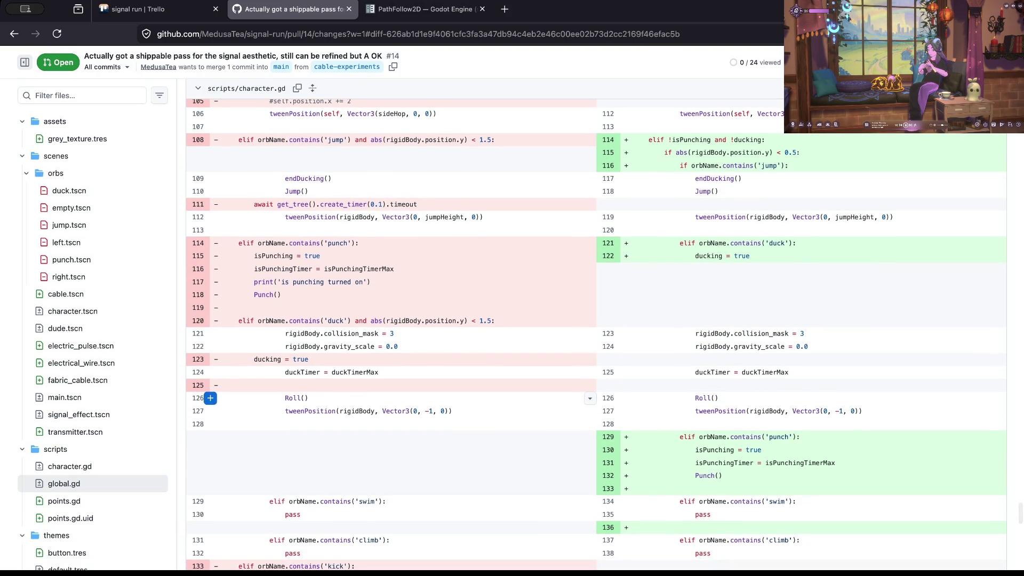
scroll(405, 405, "down", 3)
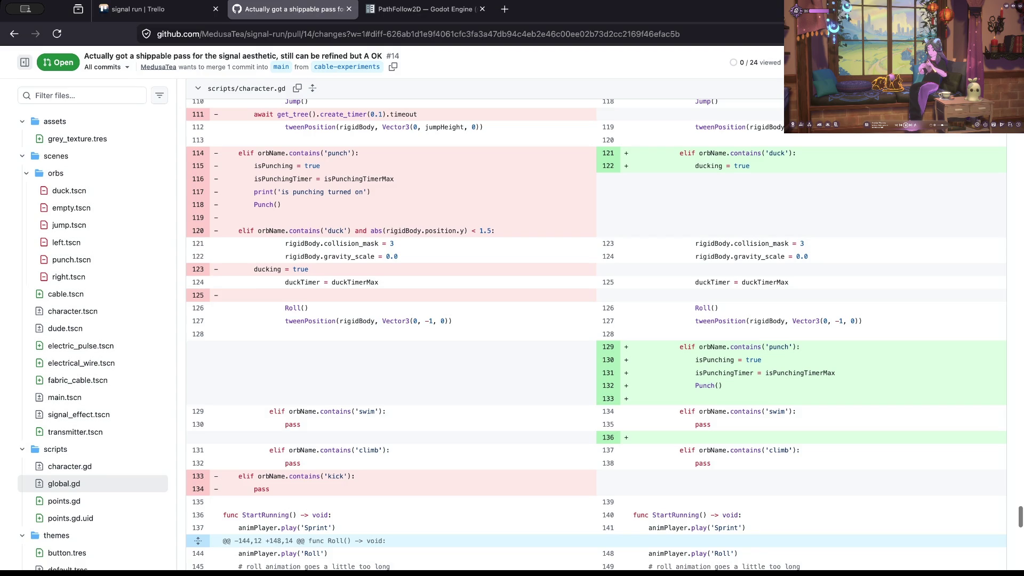
scroll(405, 400, "down", 5)
scroll(405, 400, "down", 1)
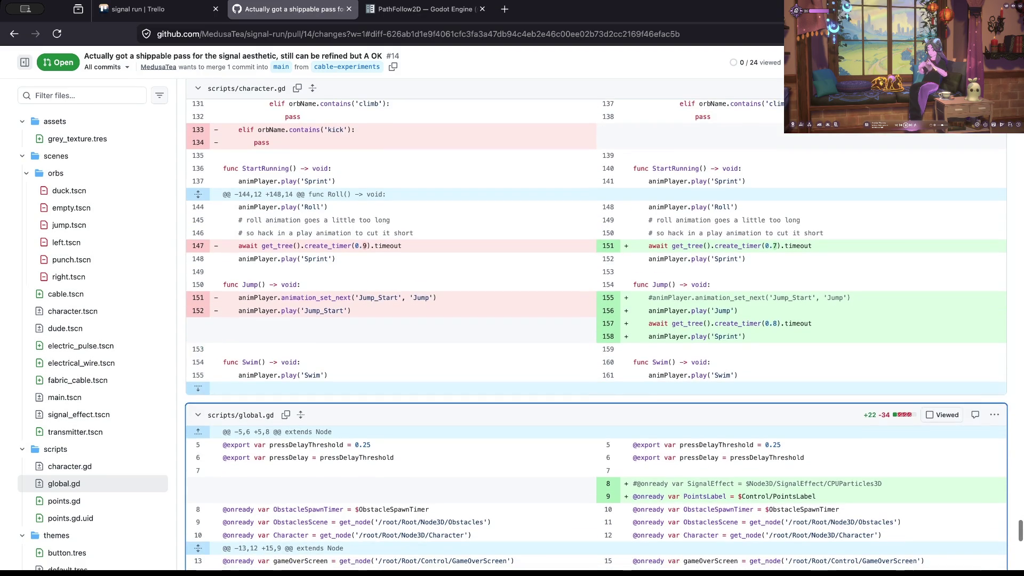
scroll(596, 335, "down", 2)
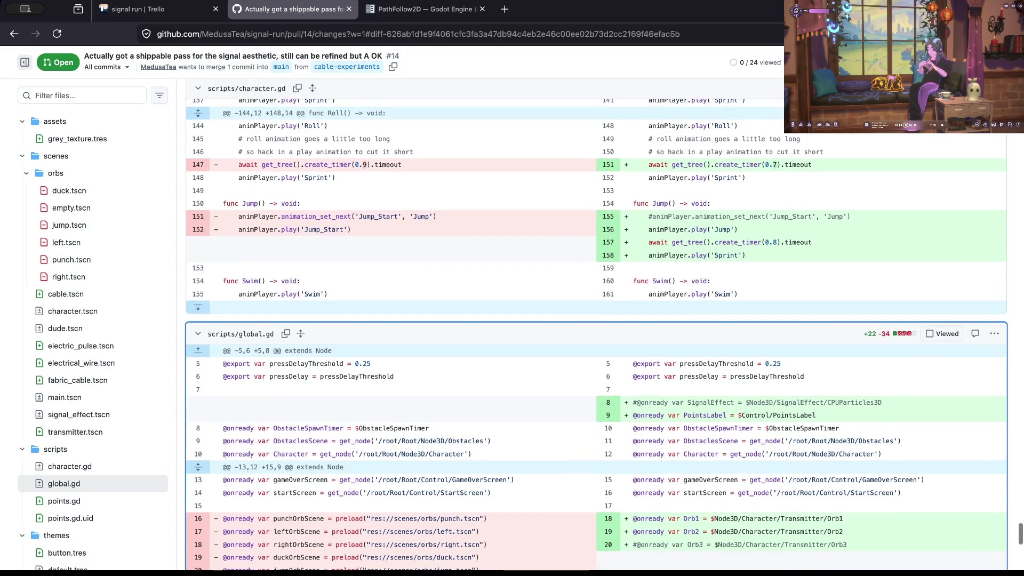
scroll(592, 288, "down", 3)
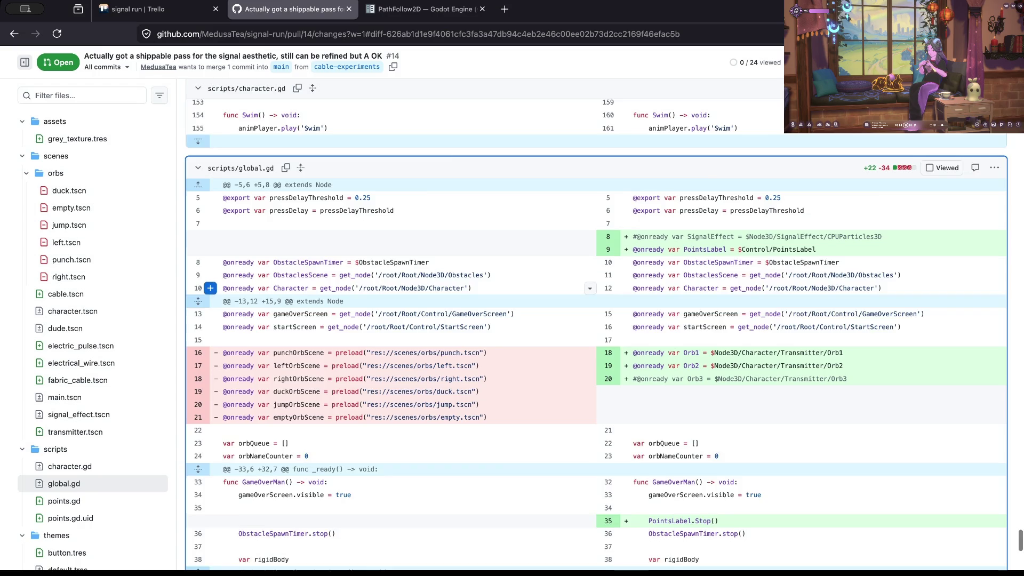
scroll(592, 288, "down", 2)
scroll(592, 288, "down", 1)
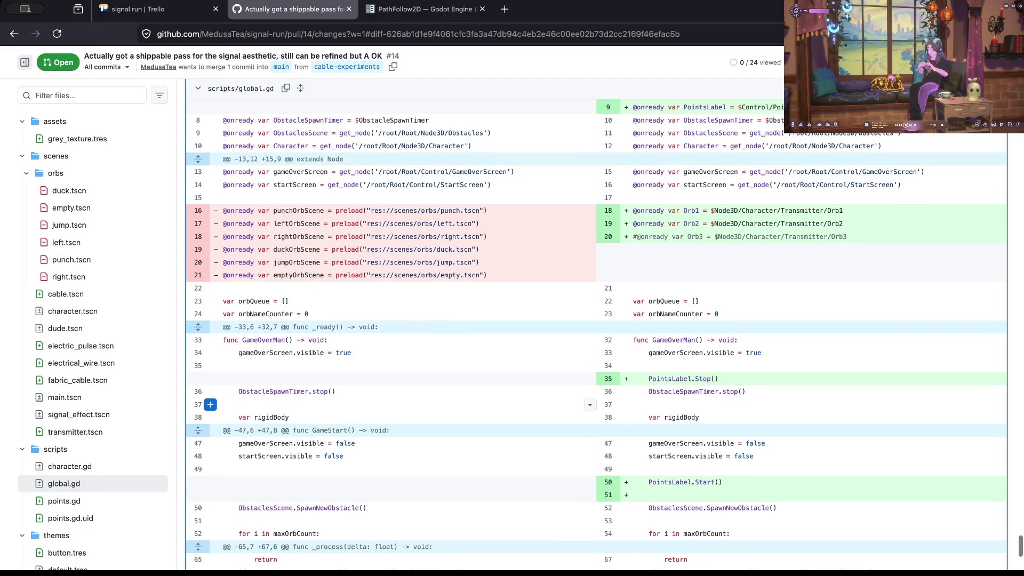
scroll(592, 405, "up", 3)
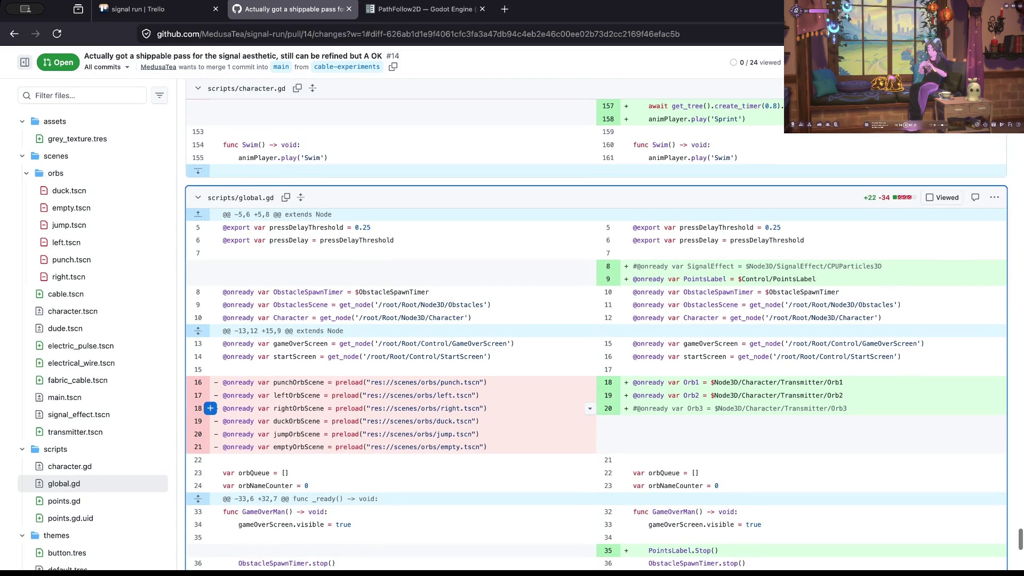
scroll(592, 406, "down", 4)
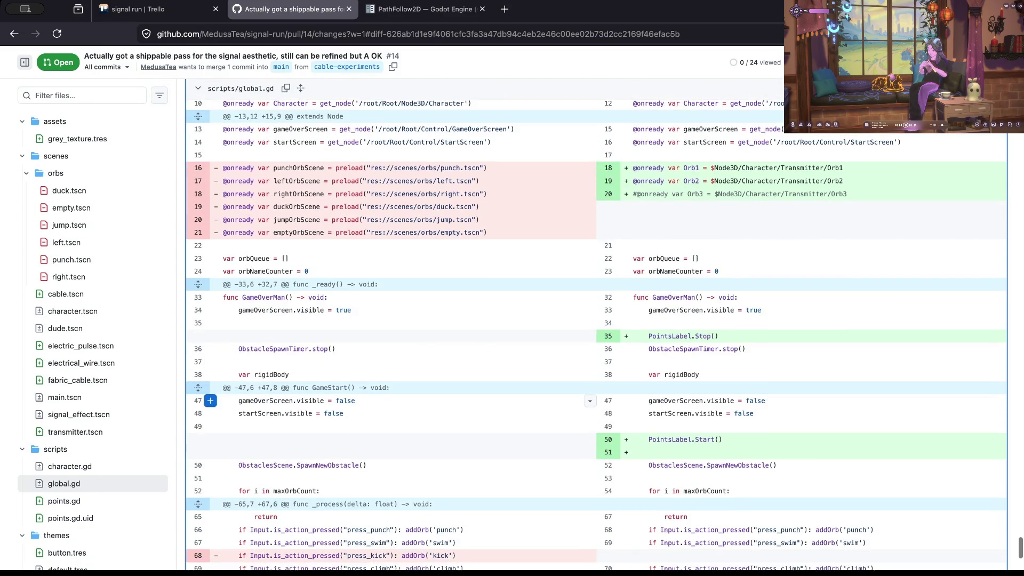
scroll(592, 400, "down", 4)
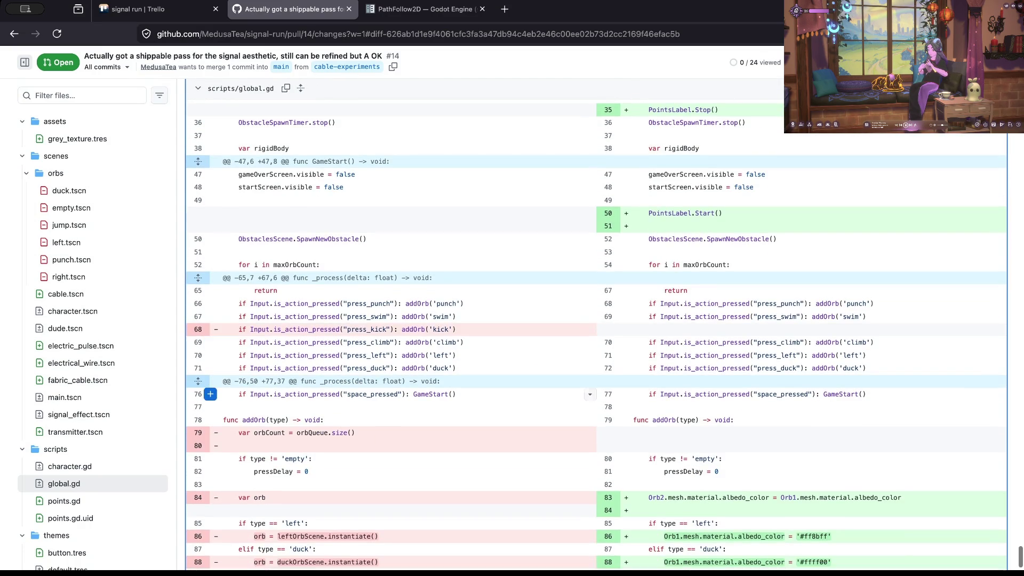
scroll(592, 407, "down", 8)
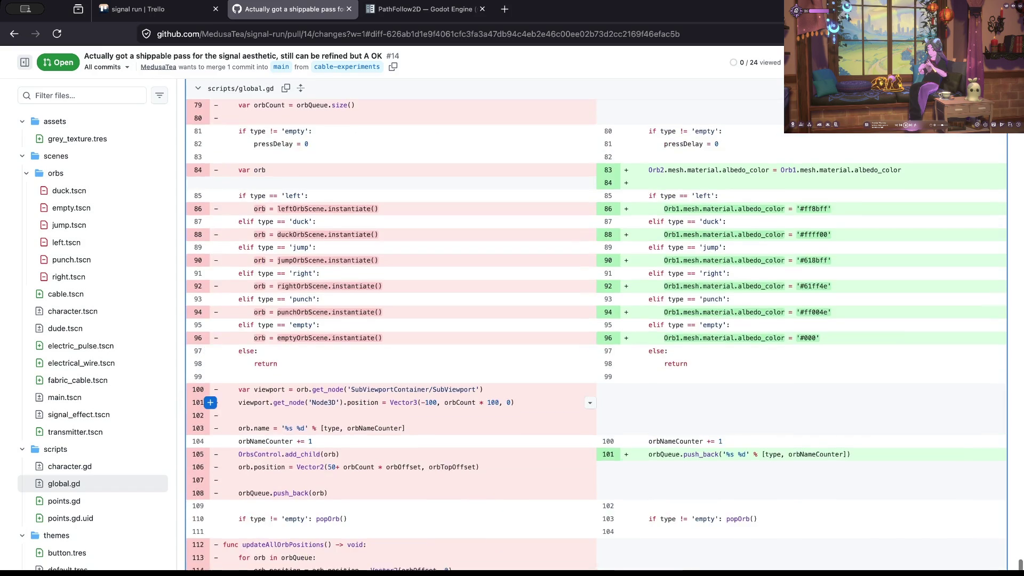
scroll(592, 407, "down", 2)
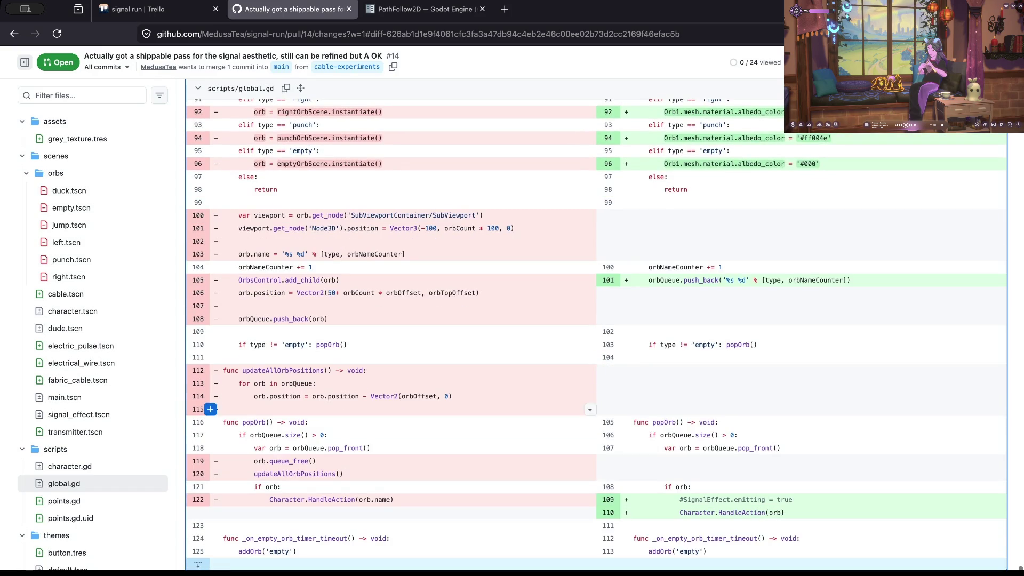
left_click(154, 9)
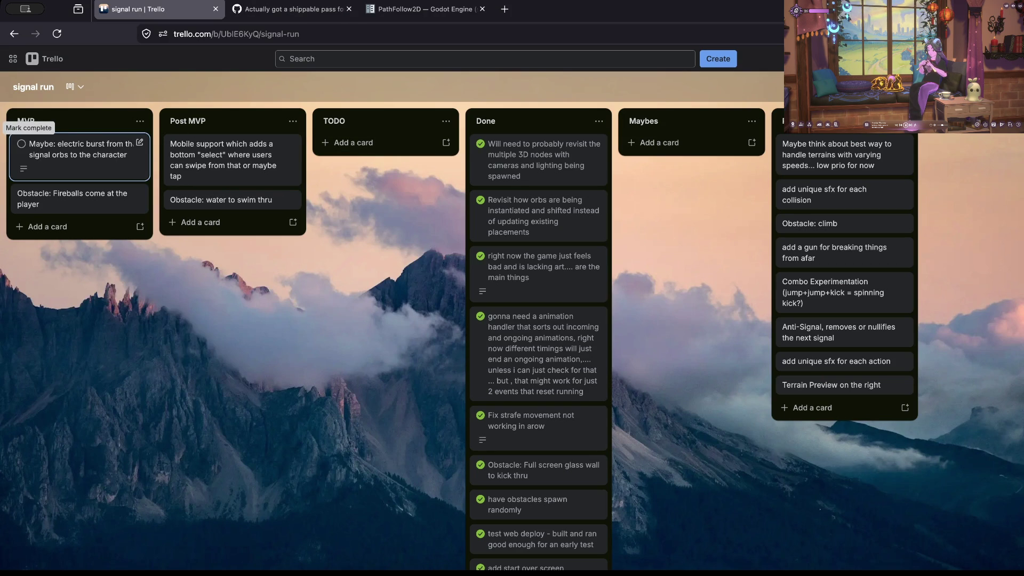
left_click(288, 9)
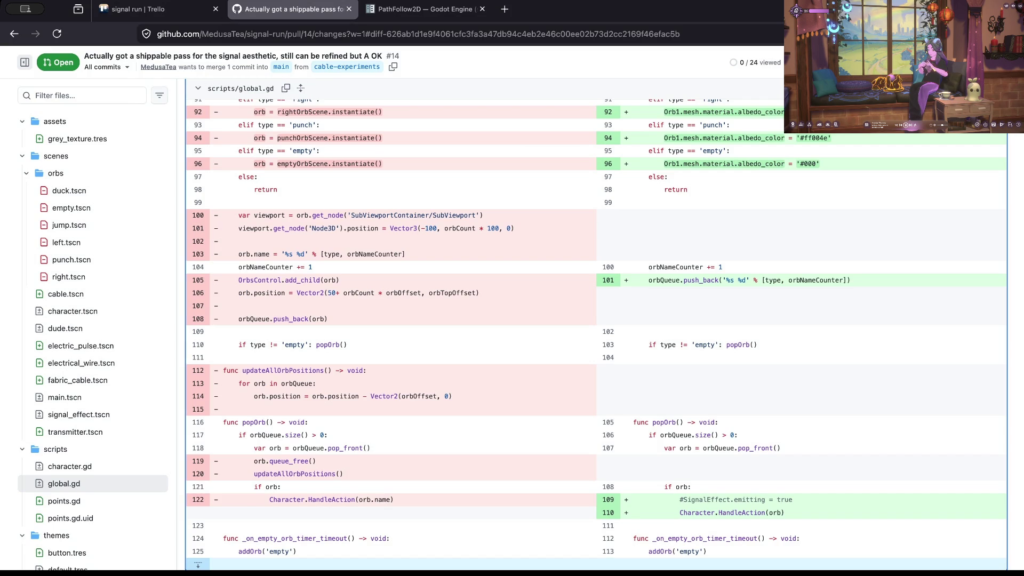
scroll(399, 277, "down", 2)
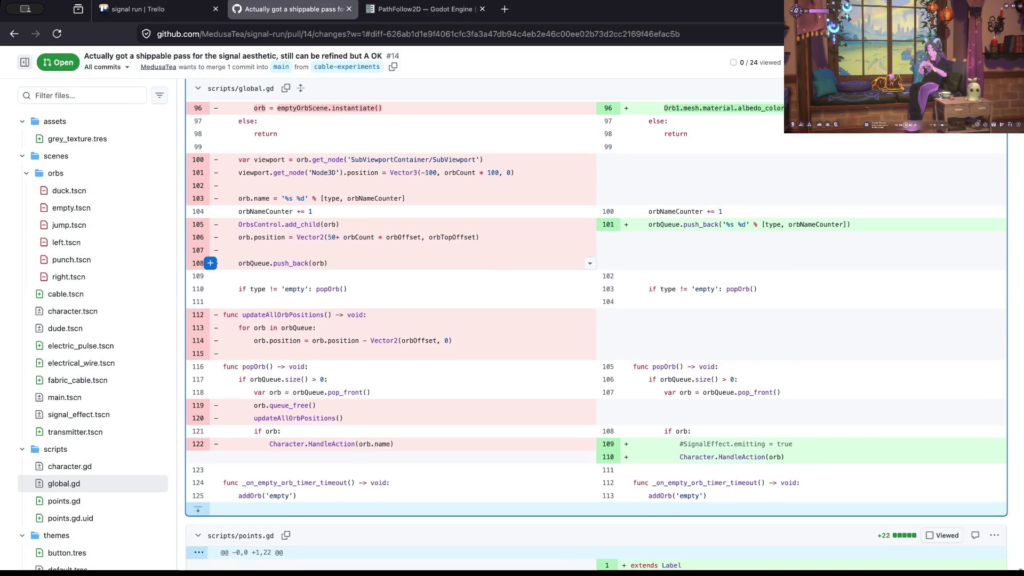
scroll(400, 278, "down", 3)
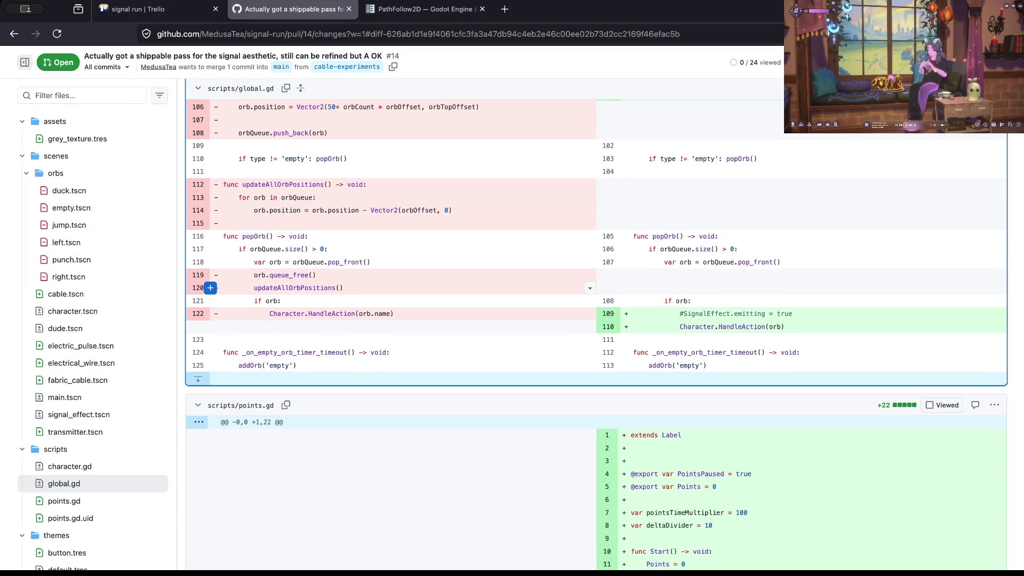
scroll(596, 335, "down", 7)
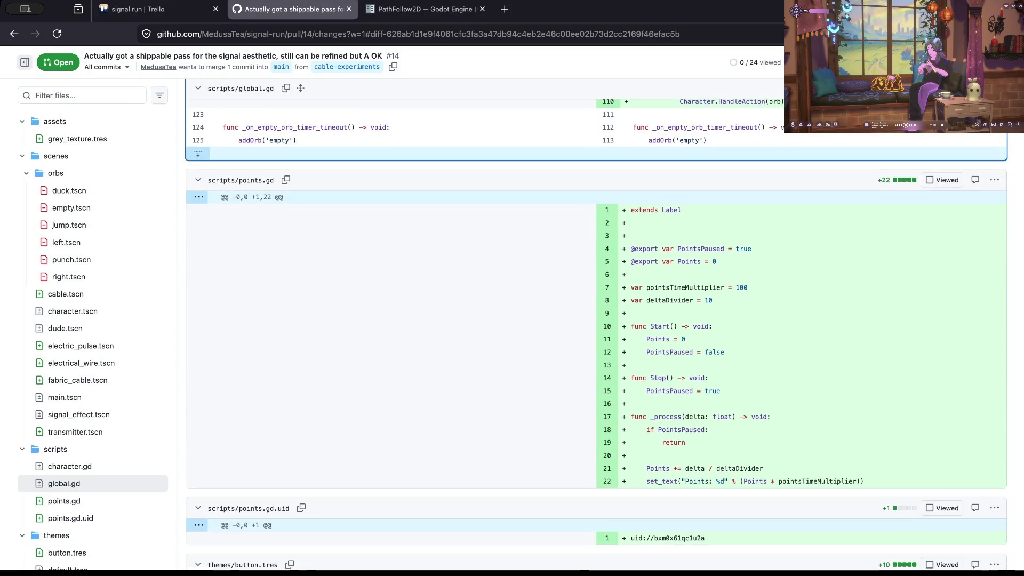
scroll(596, 335, "down", 3)
scroll(595, 335, "down", 5)
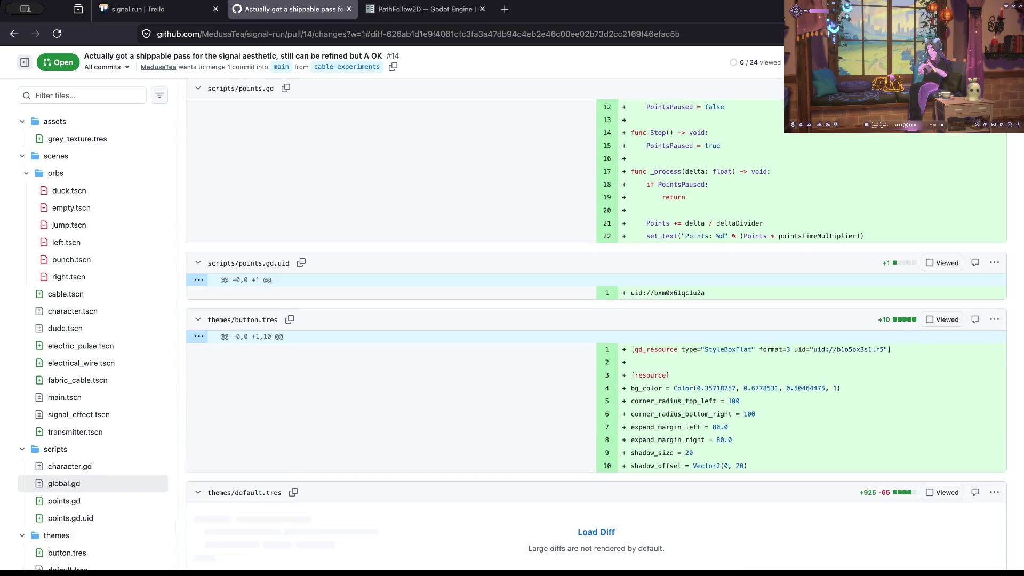
scroll(596, 213, "down", 10)
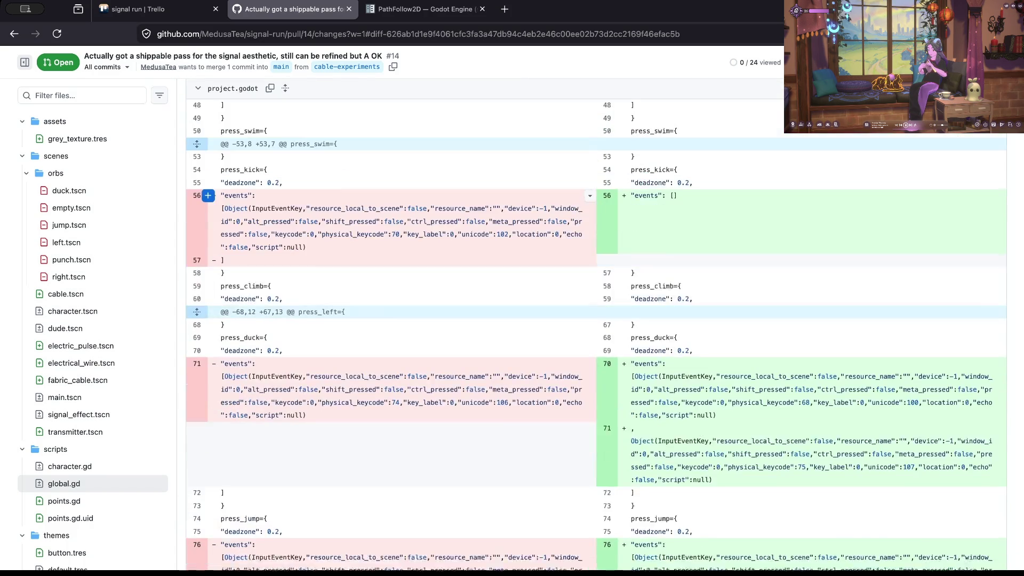
scroll(596, 320, "up", 20)
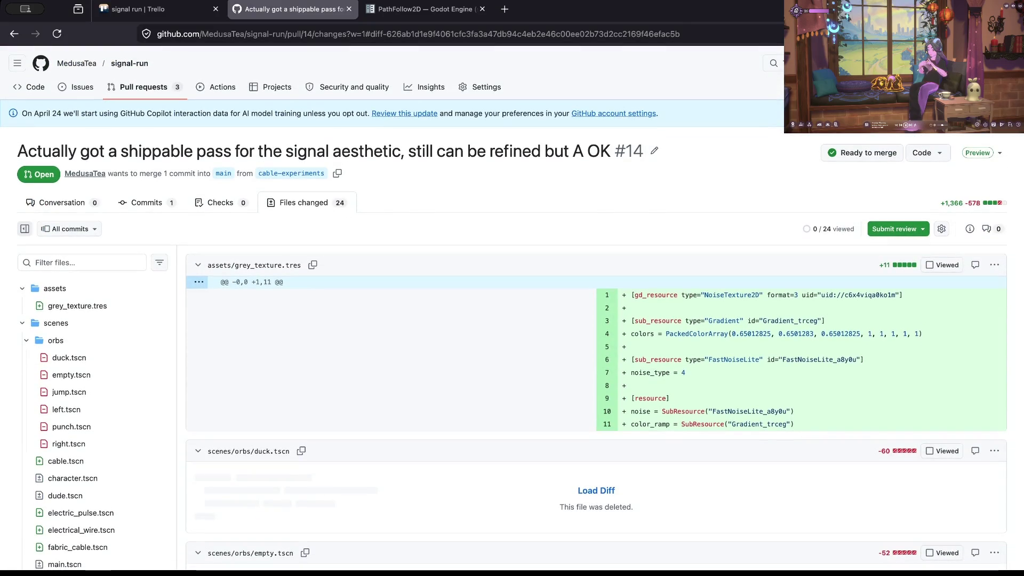
- Return to PR #14's conversation page and start the squash merge into main
key("alt+Left")
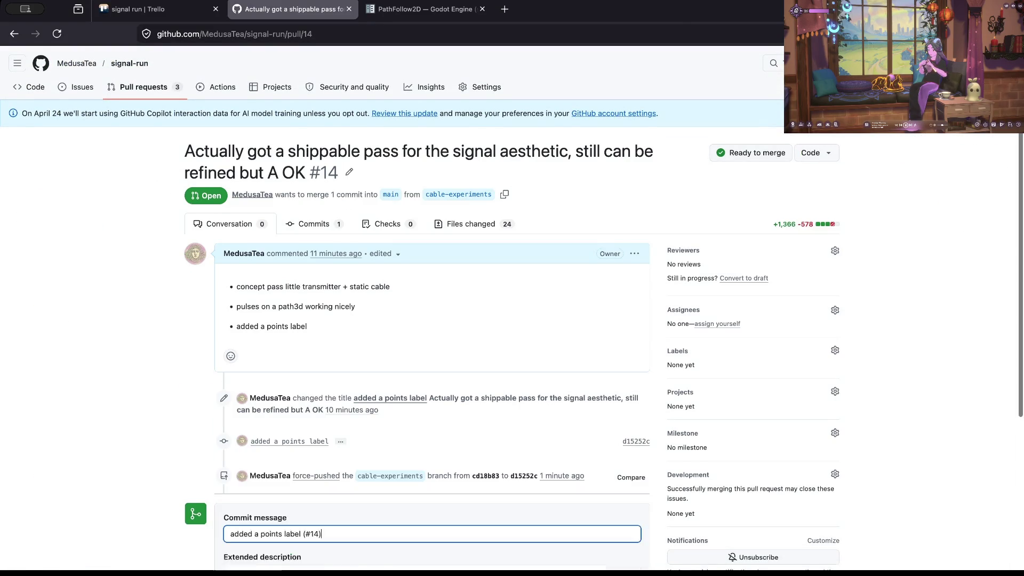
left_click(263, 562)
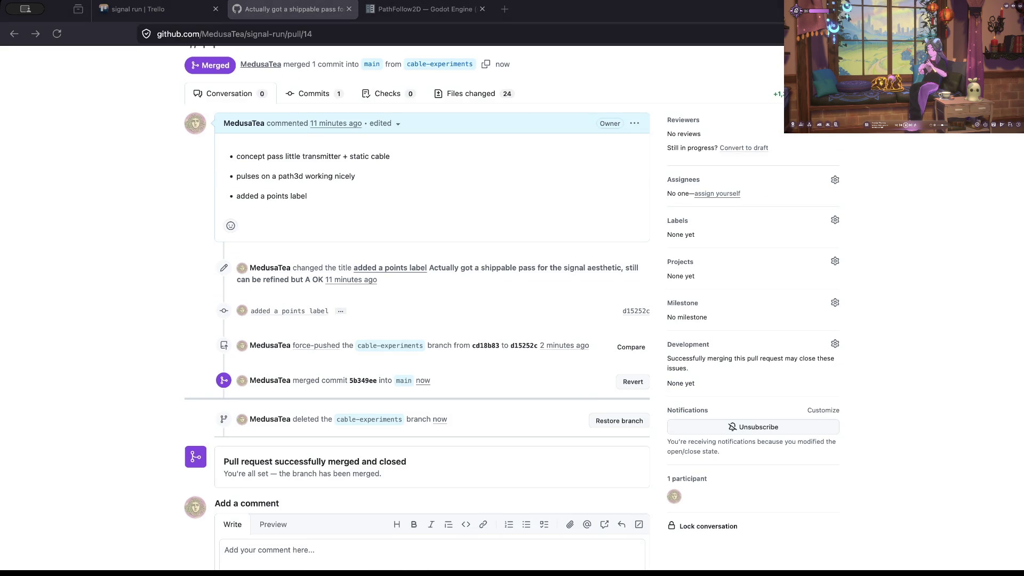
- Check the repo status, switch to main, then fetch and pull the merged commit
key("ctrl+grave")
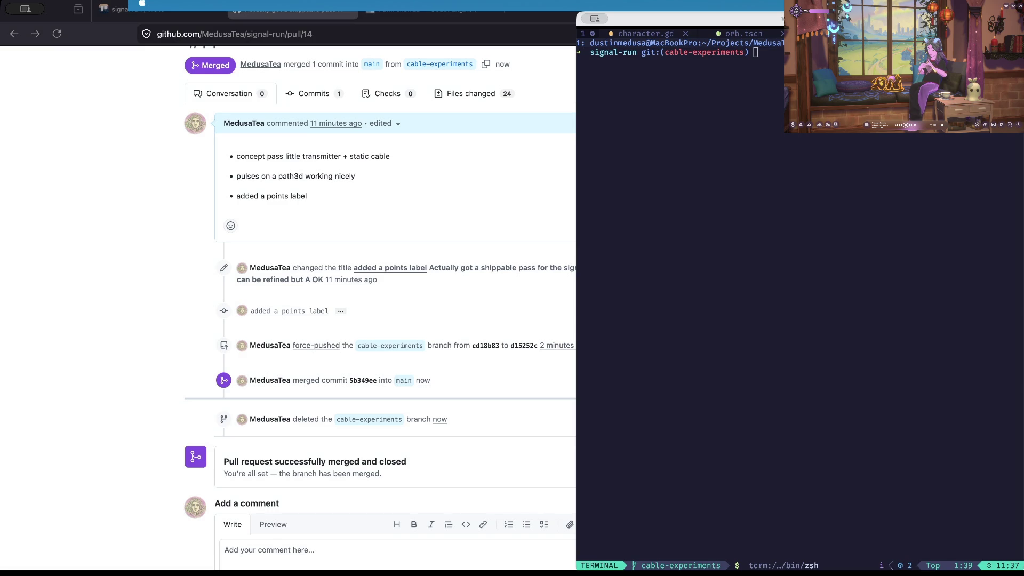
type("s")
key("Return")
type("co main")
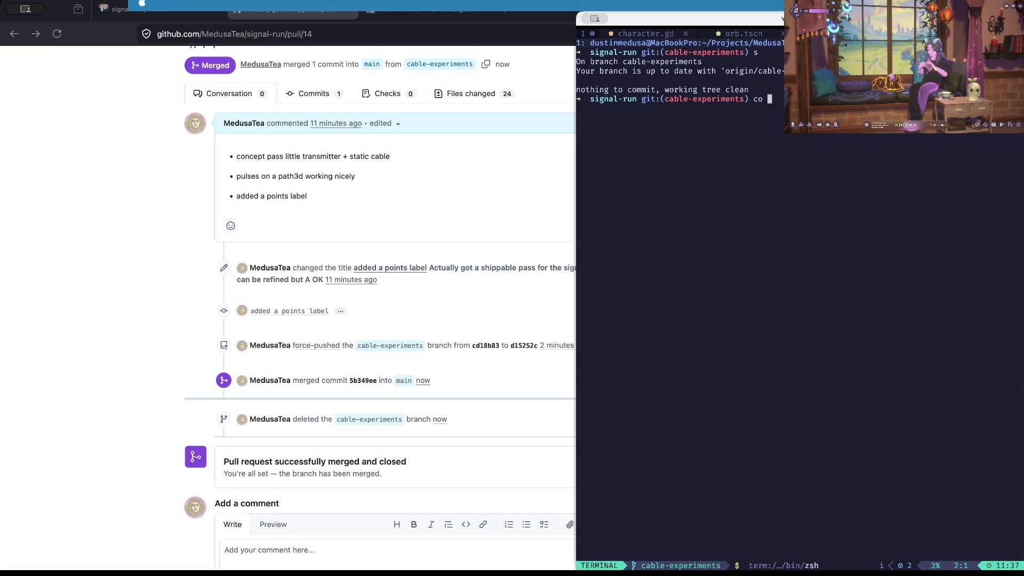
key("Return")
type("f")
key("Return")
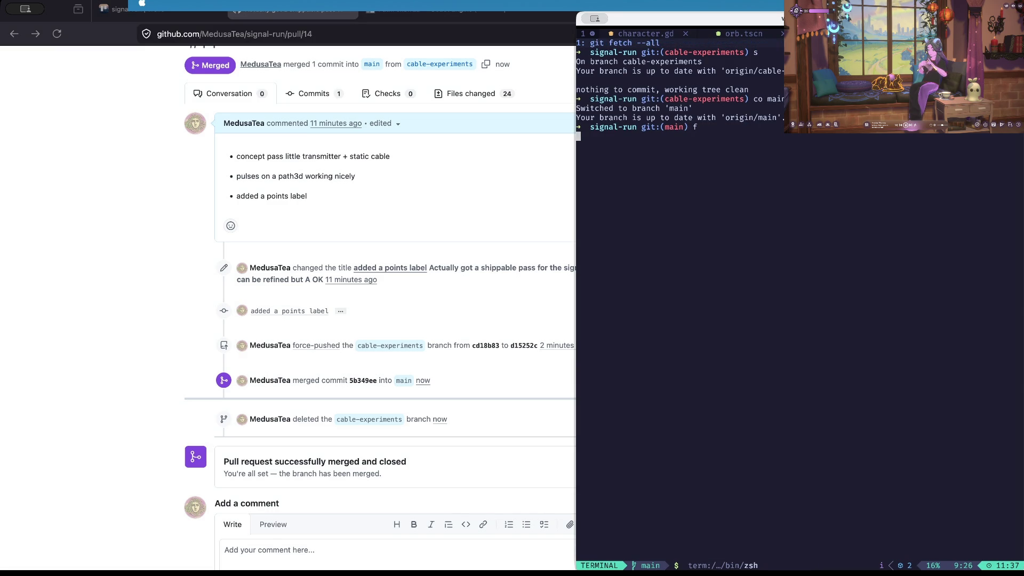
type("p")
key("Return")
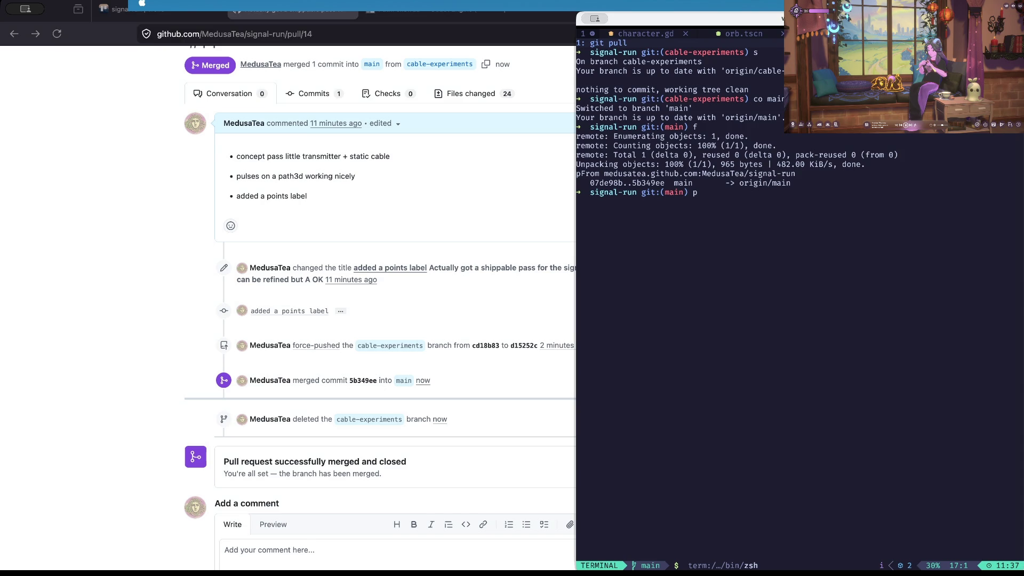
- Compare main with cable-experiments, then force-delete the local cable-experiments branch
type("cl")
key("Return")
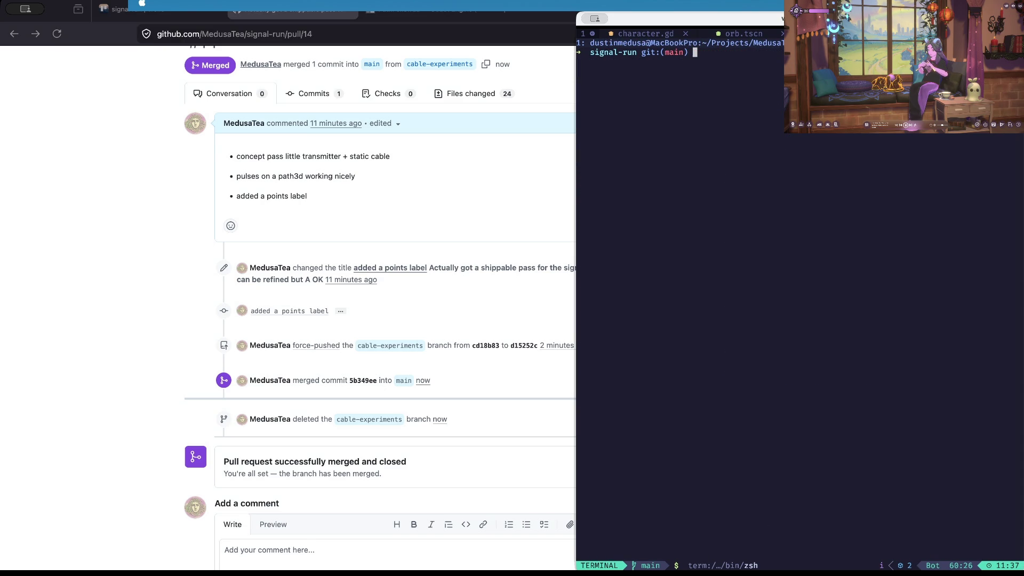
type("b")
key("Return")
type("diff cab")
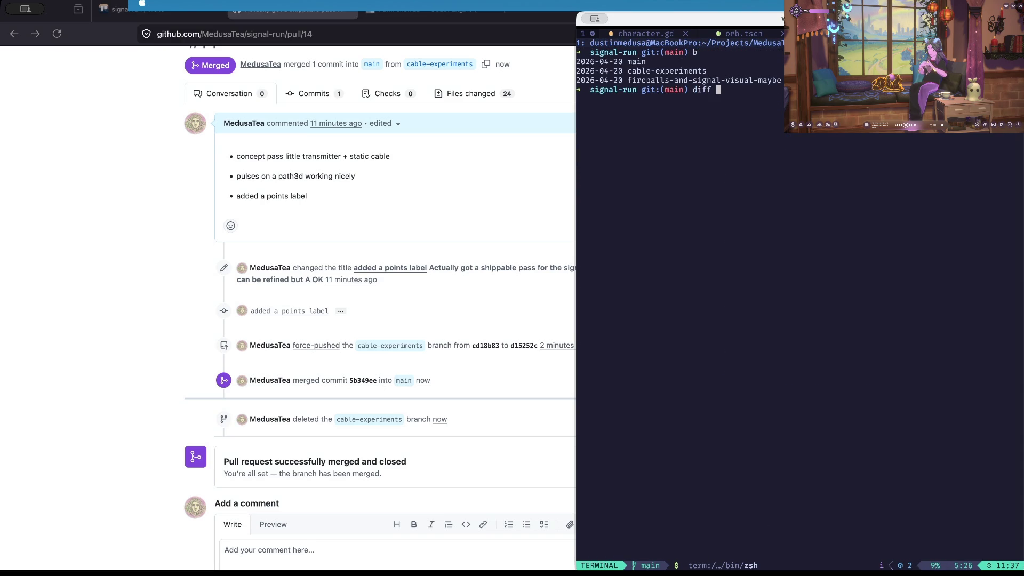
key("Tab")
key("Return")
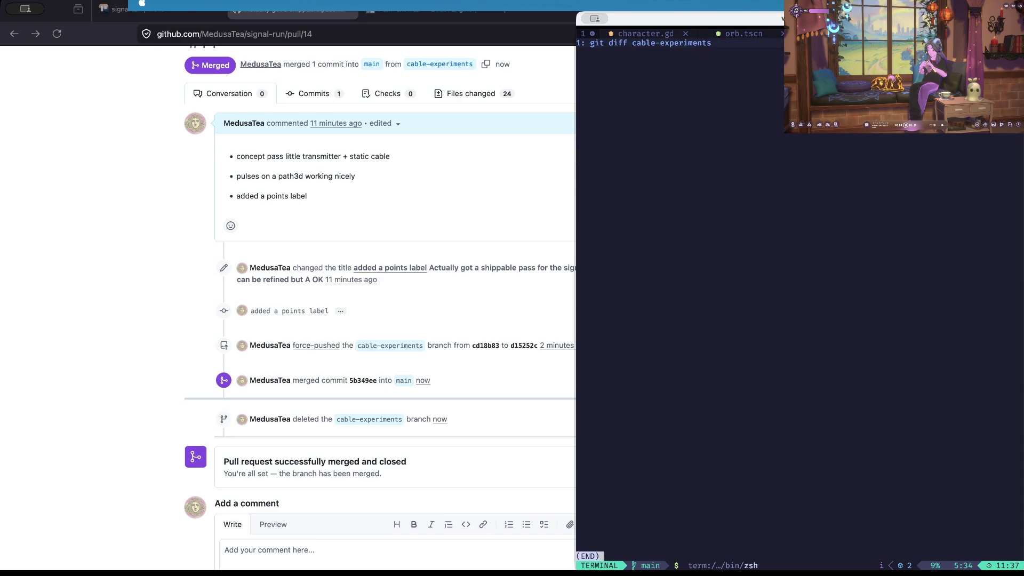
type("delf cab")
key("Tab")
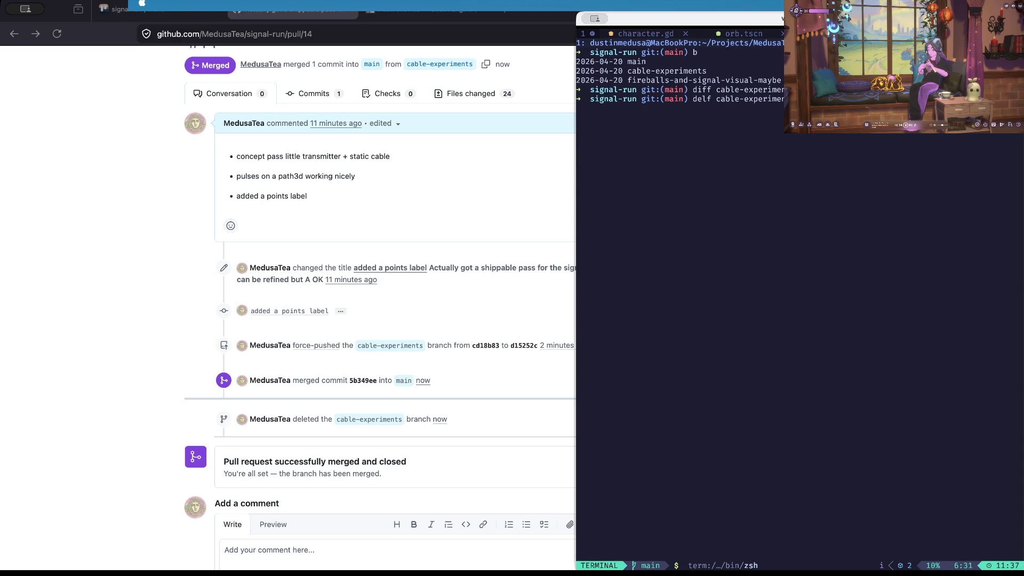
key("Return")
- Diff main against fireballs-and-signal-visual-maybe and page through the changes
type("cl")
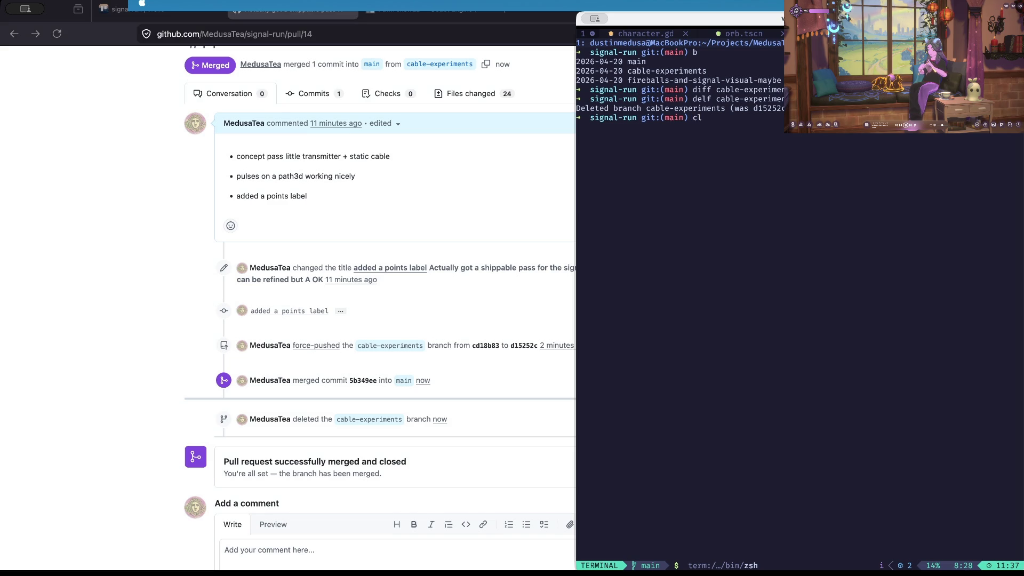
key("Return")
type("b")
key("Return")
type("diff fi")
key("Tab")
key("Return")
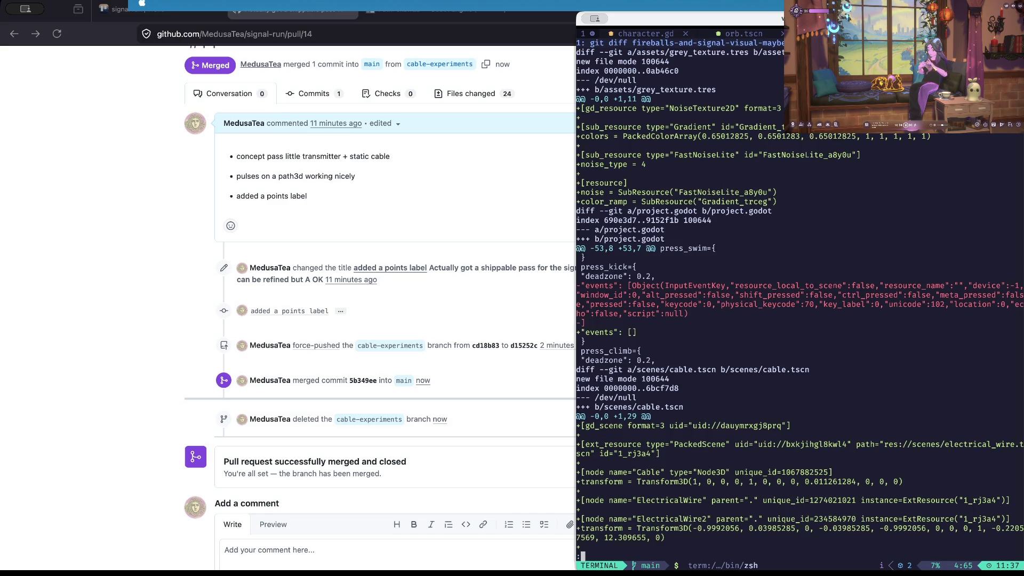
key("d")
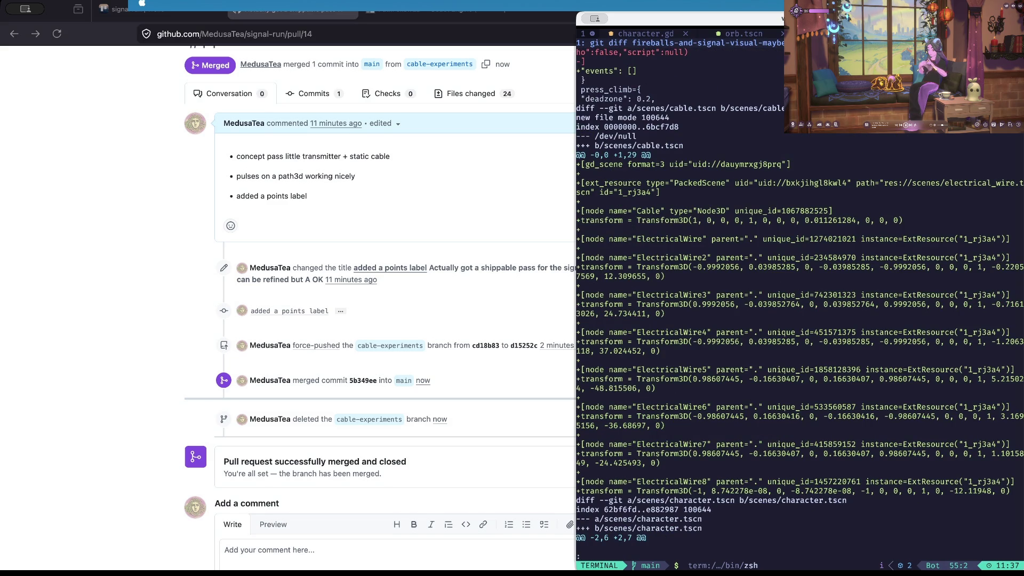
key("d")
key("d")
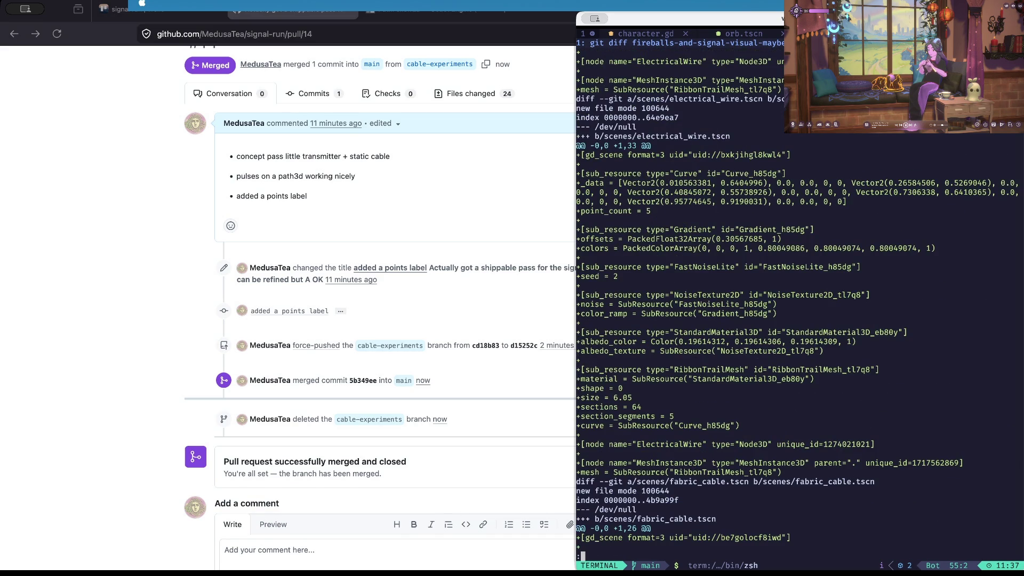
key("d")
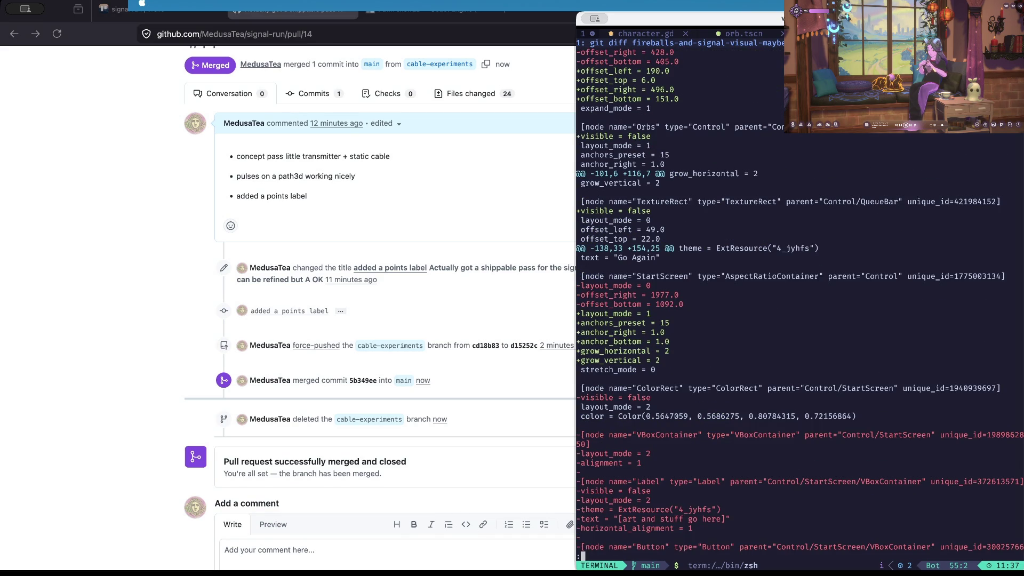
key("d")
key("d")
key("d")
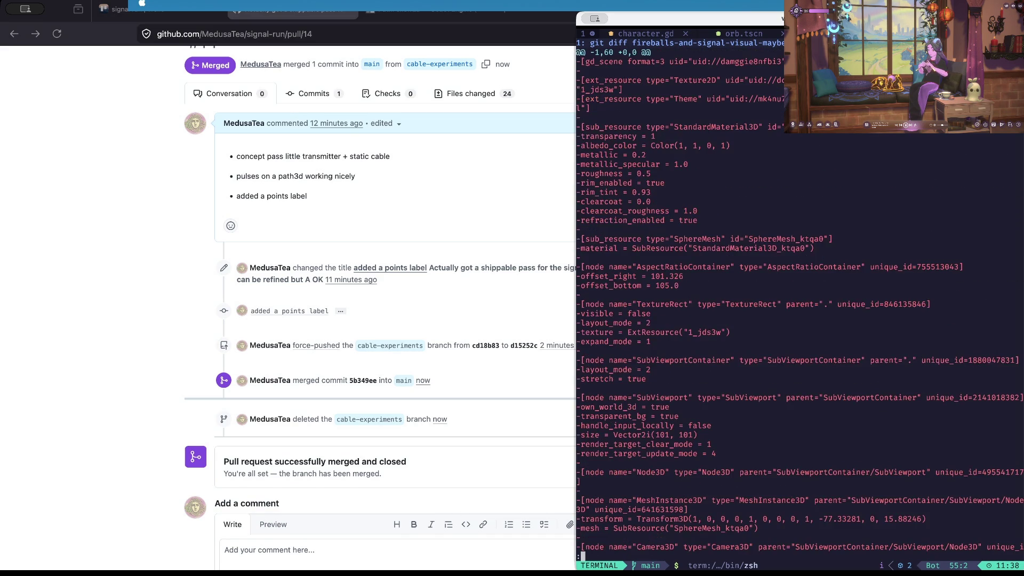
key("d")
key("d")
key("d")
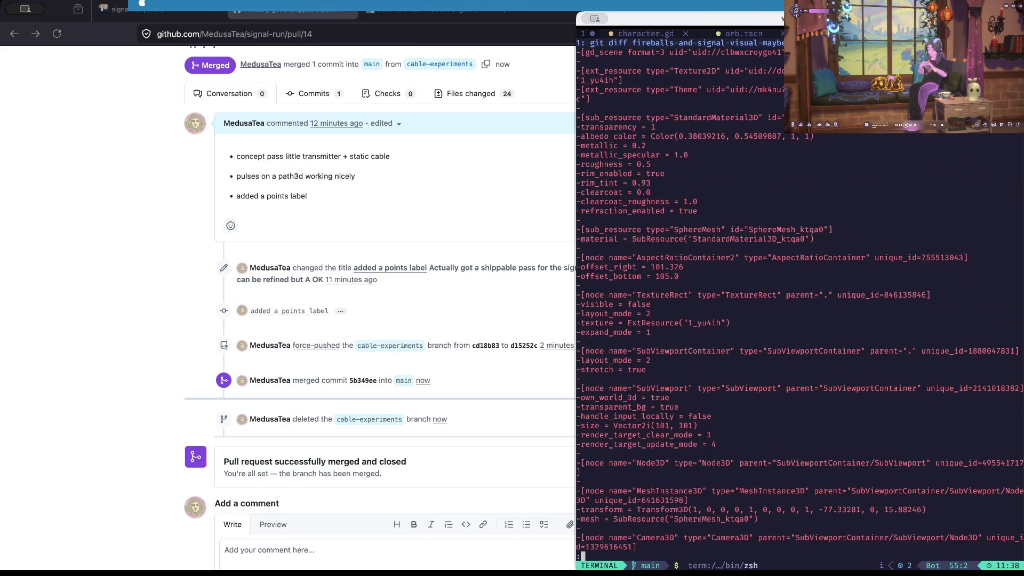
key("d")
key("d")
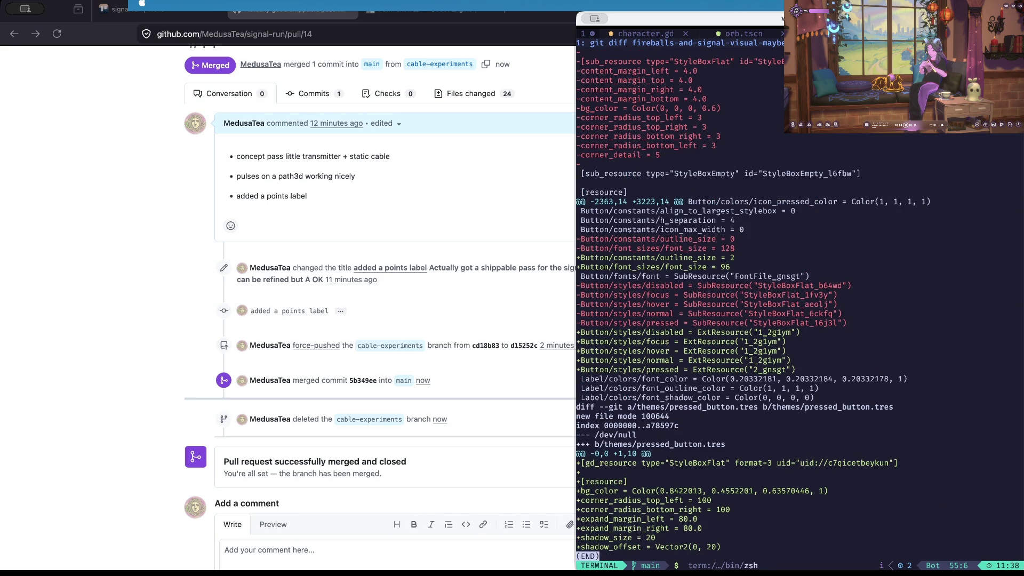
- Quit the diff, list the branches again, clear the screen, and begin a co -b command
type("qcl")
key("BackSpace")
key("BackSpace")
type("b")
key("Return")
type("cl")
key("Return")
type("co -b")
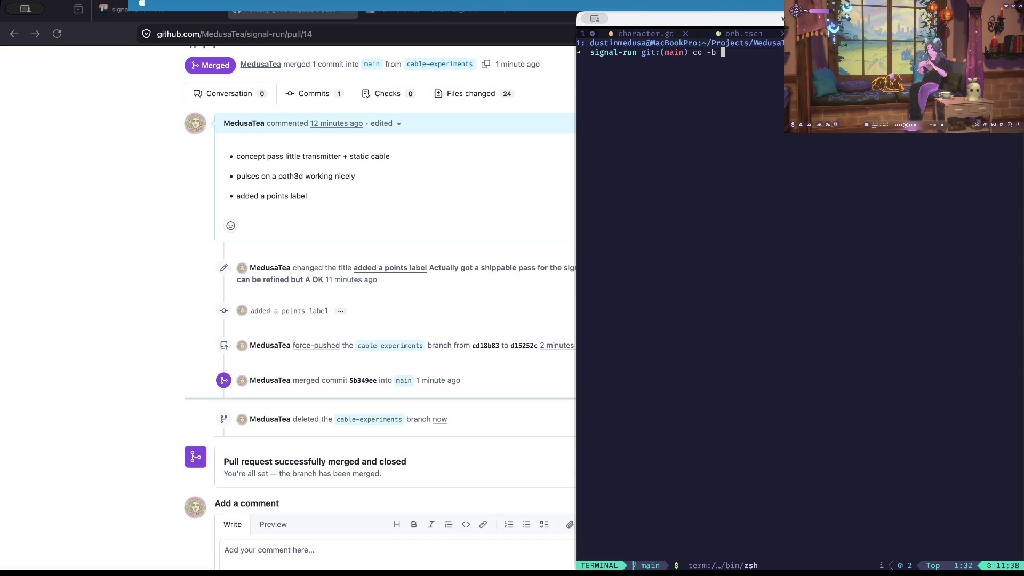
- Open PR #13 'Fireballs and signal visual maybe' from the pull requests list, then switch to Trello
key("super+Tab")
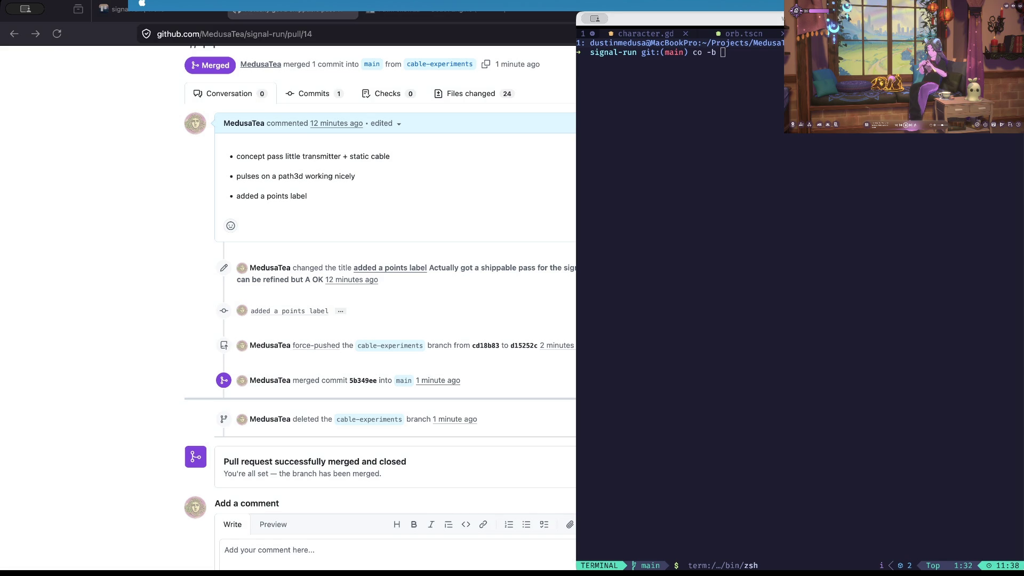
scroll(380, 308, "up", 5)
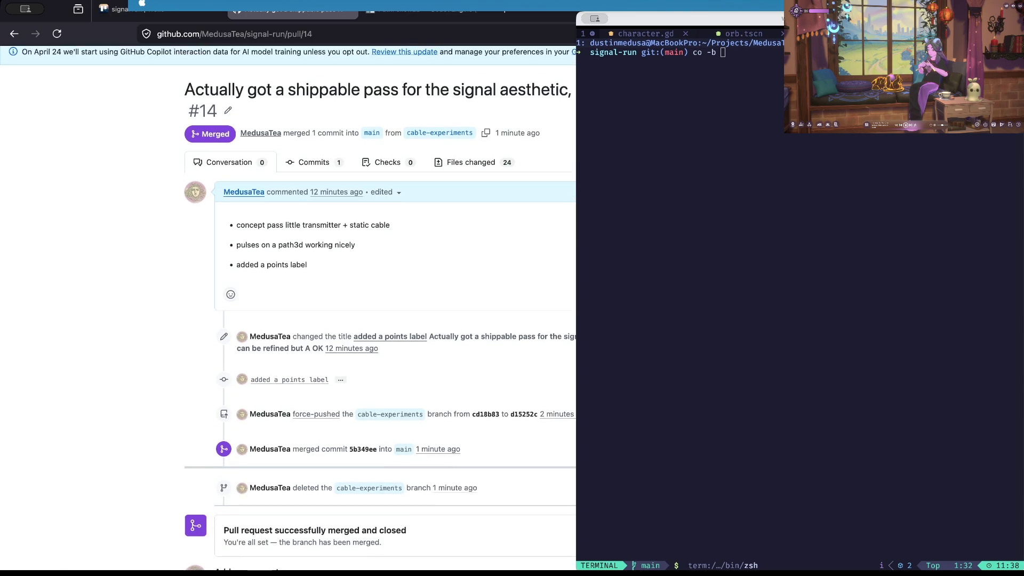
left_click(144, 87)
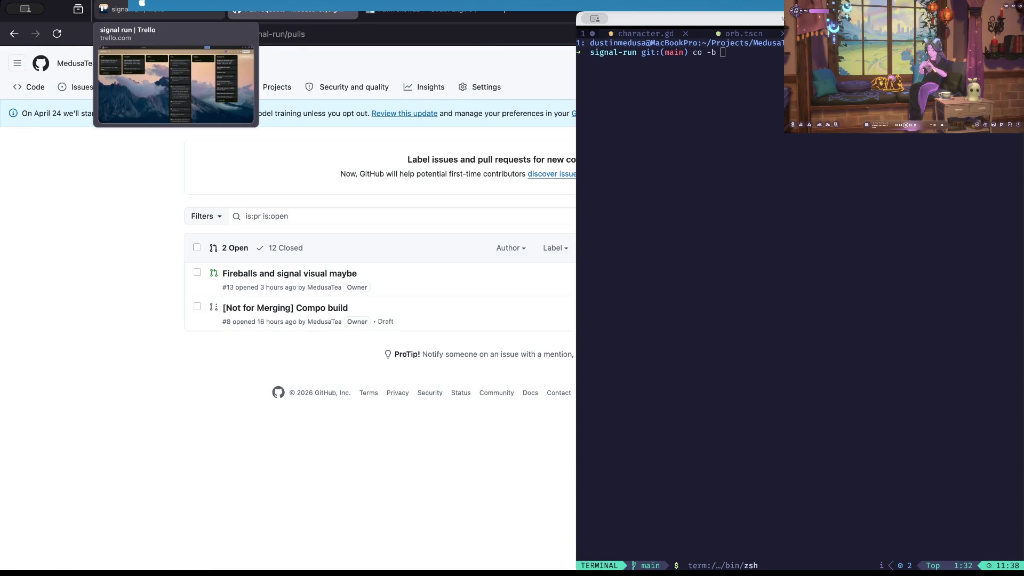
left_click(288, 273)
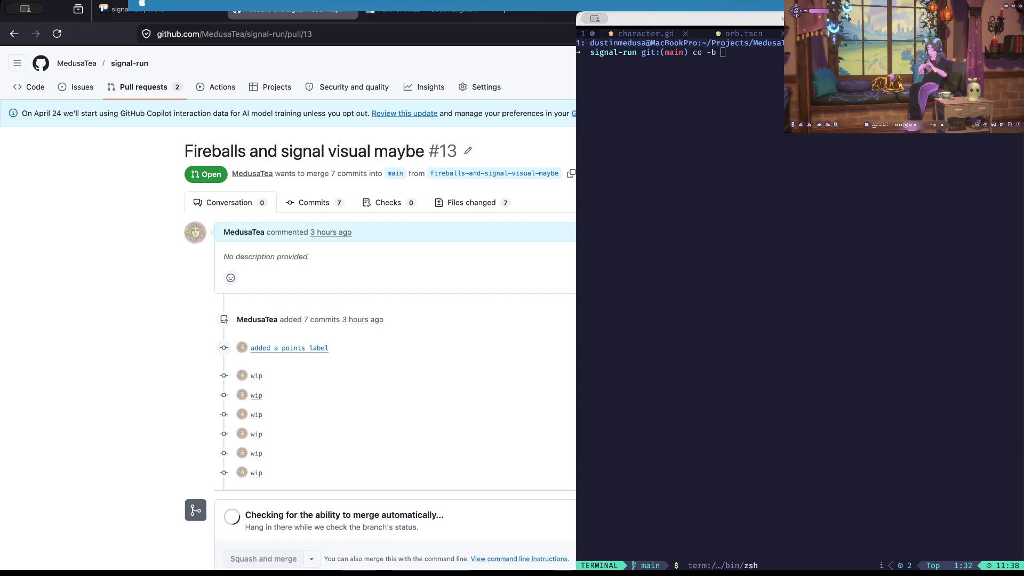
scroll(288, 320, "left", 5)
left_click(128, 9)
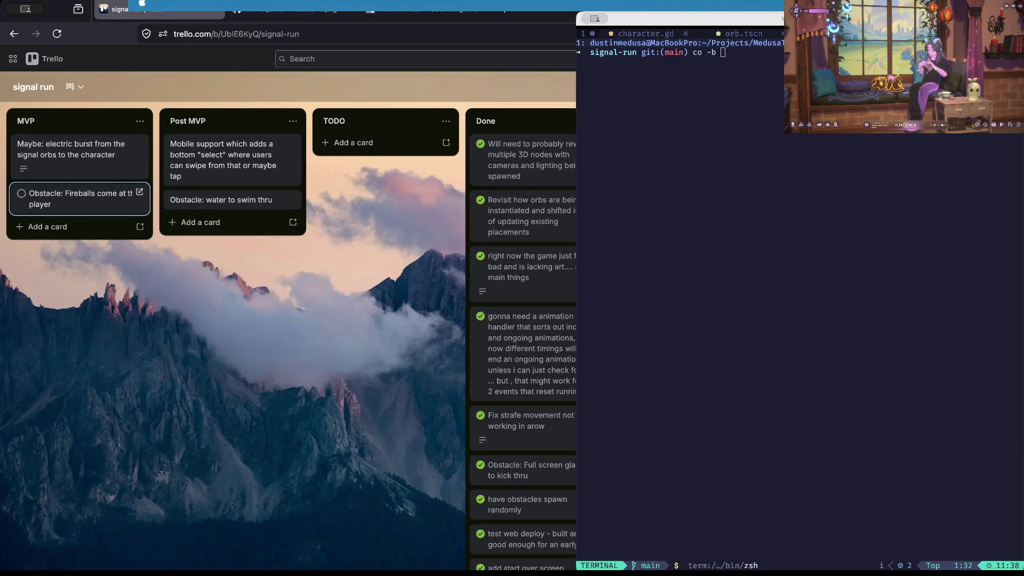
- Drag 'Obstacle: Fireballs' from MVP to Done, then go back to GitHub's pull request list
mouse_move(80, 198)
left_mouse_down()
mouse_move(233, 213)
mouse_move(386, 160)
mouse_move(522, 214)
left_mouse_up()
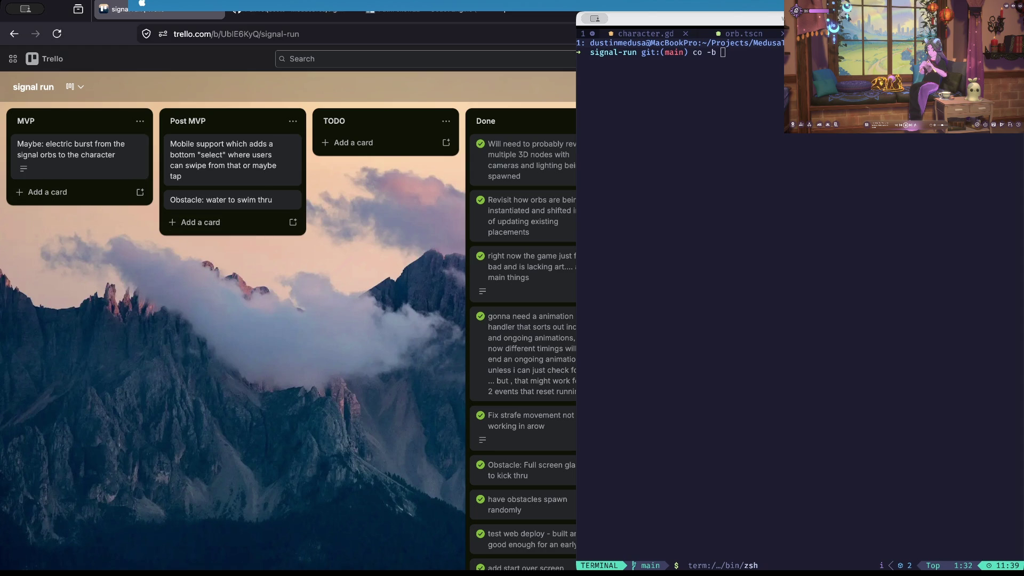
key("super+bracketleft")
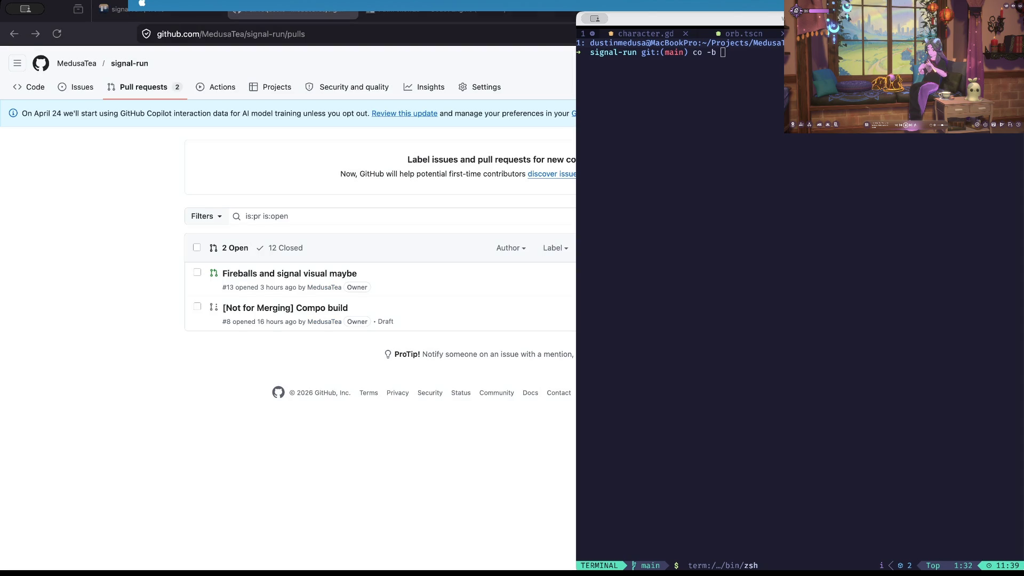
- Start typing a 'mobile' branch name, then check the Trello board and GitHub for the next task
key("super+Tab")
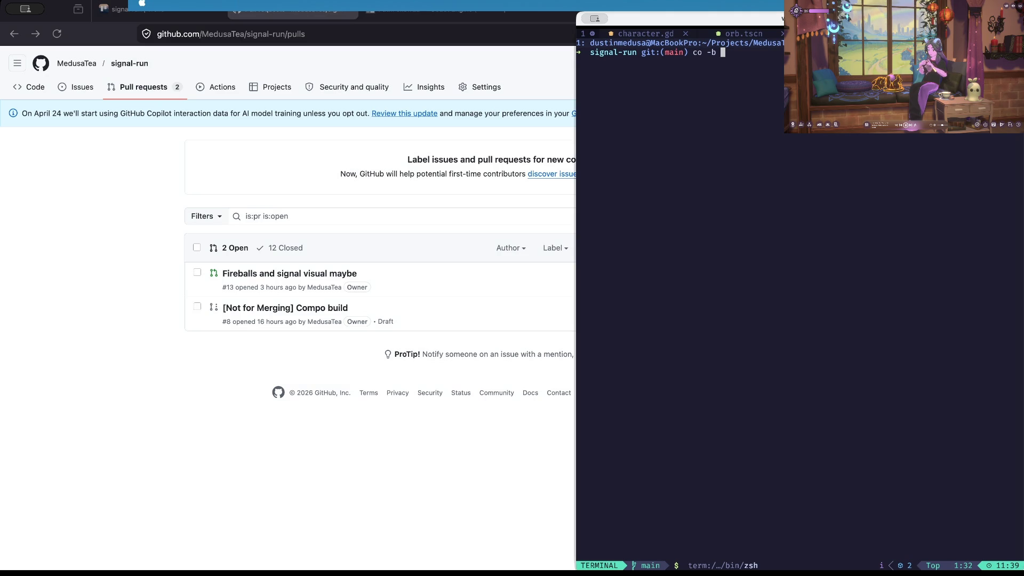
type("mobile?")
key("BackSpace")
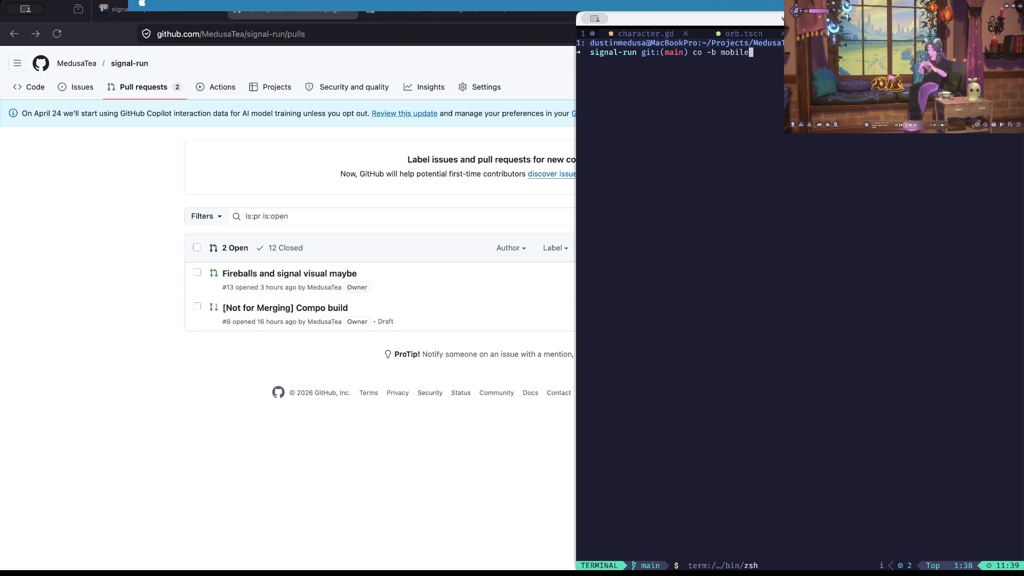
key("super+Tab")
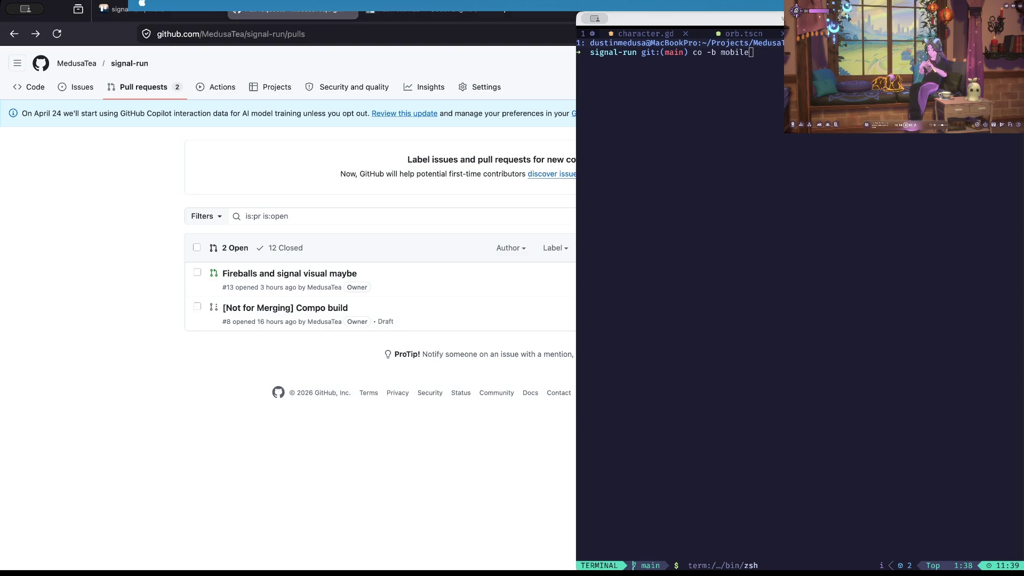
key("ctrl+shift+Tab")
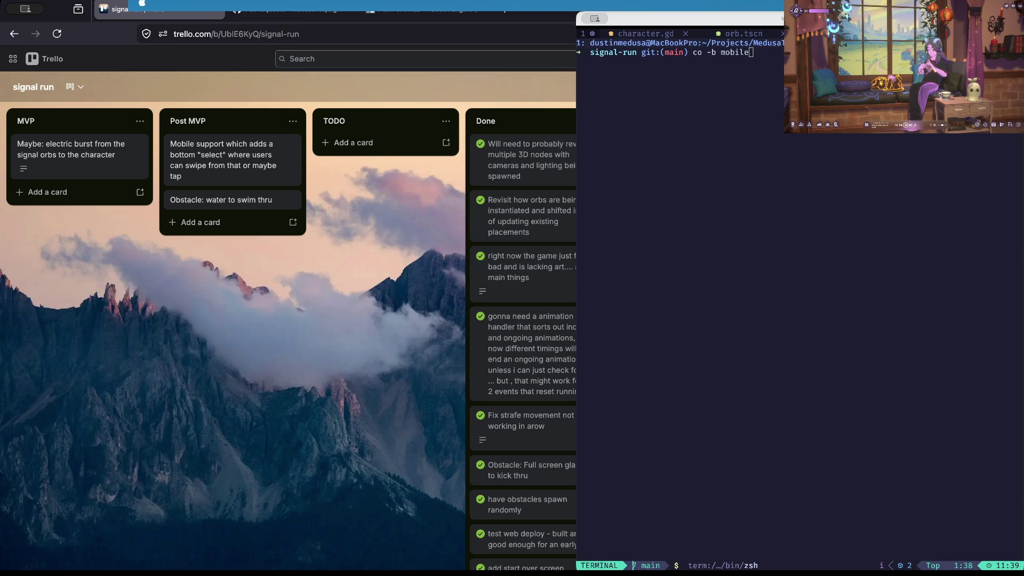
key("ctrl+Tab")
- Replace the name with lets-try-water, create that branch, and clear the terminal
key("super+Tab")
key("BackSpace")
key("BackSpace")
key("BackSpace")
key("BackSpace")
key("BackSpace")
type("lets")
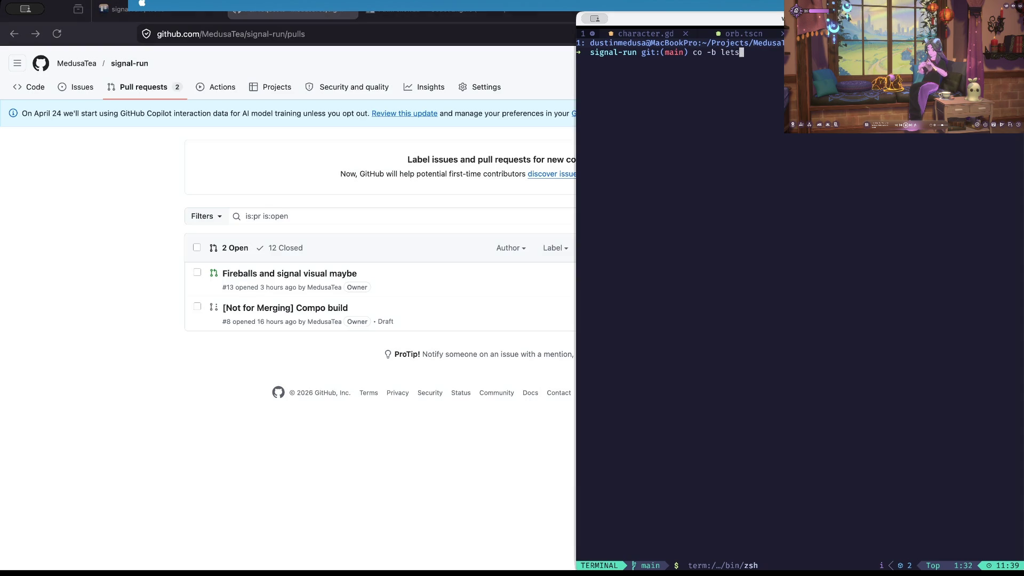
type("-try-water")
key("Return")
key("ctrl+l")
key("super+Tab")
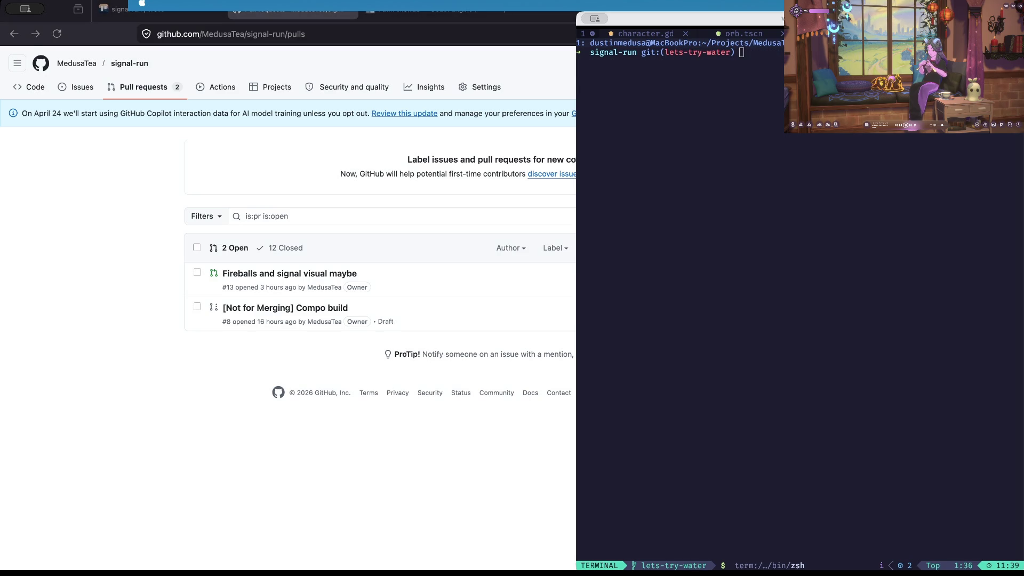
key("super+Tab")
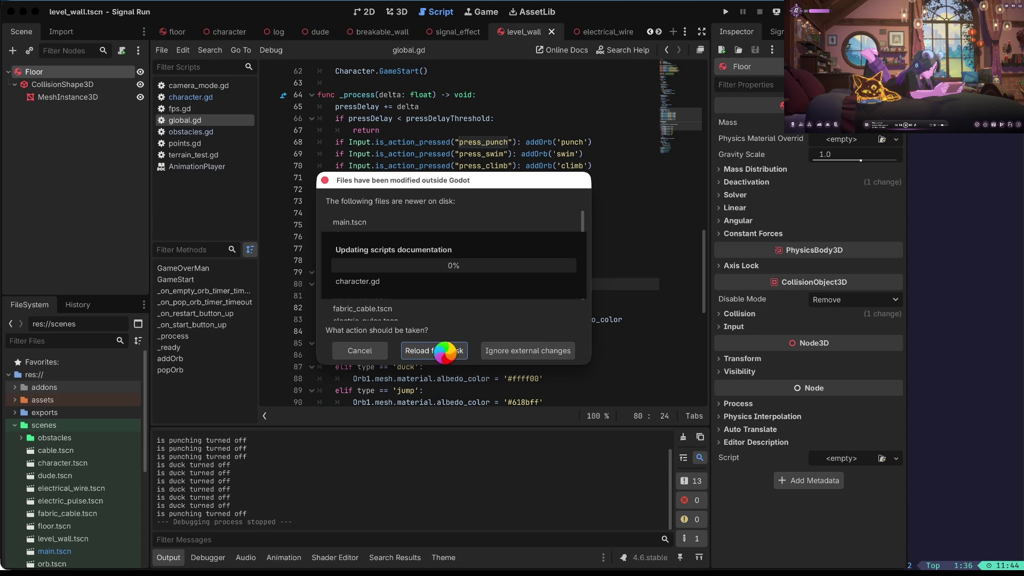
- Reload the externally changed files from disk and run the Signal Run project
left_click(447, 355)
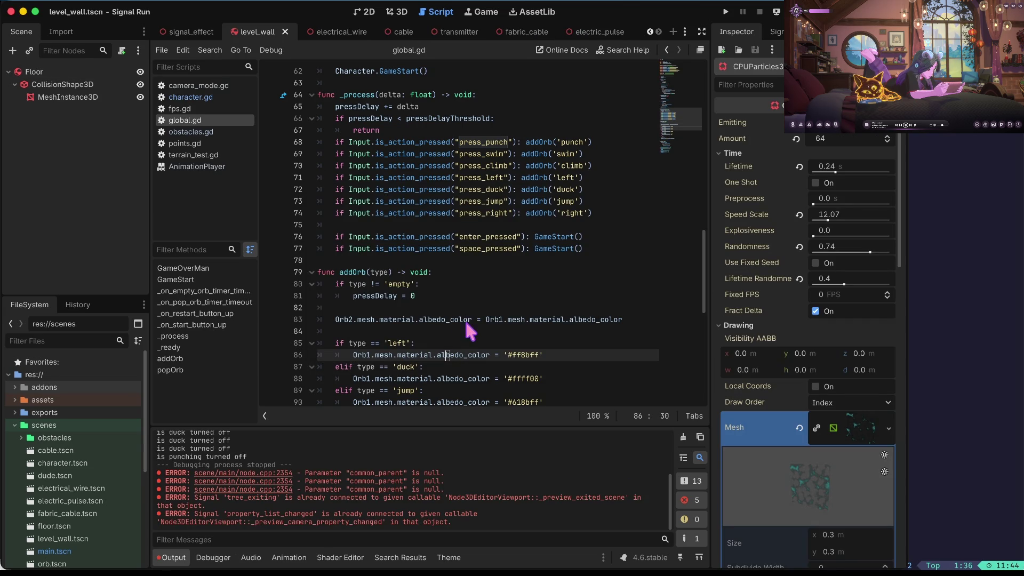
key("super+b")
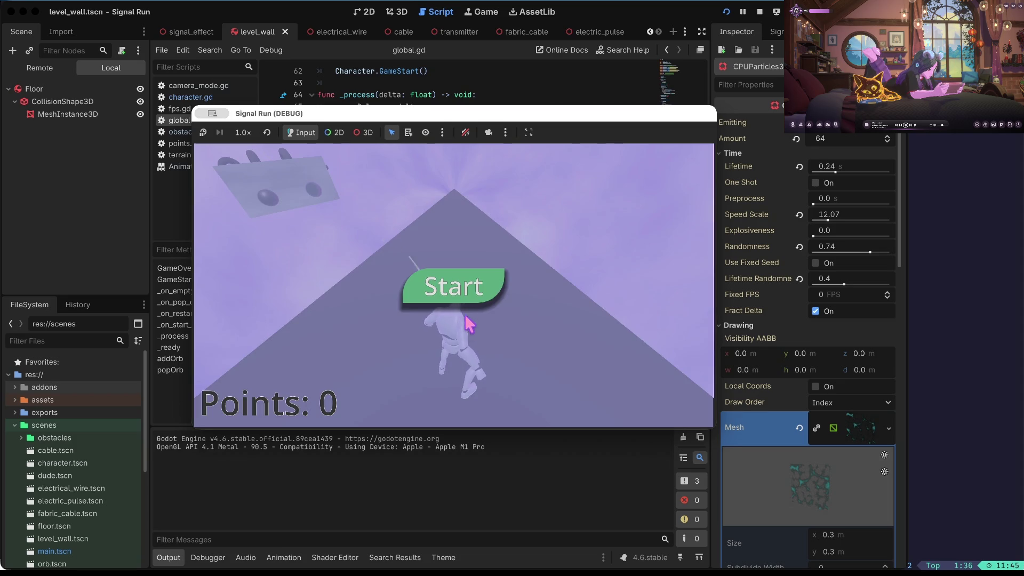
- Start a run and jump along the path until the character dies at 124 points
left_click(490, 289)
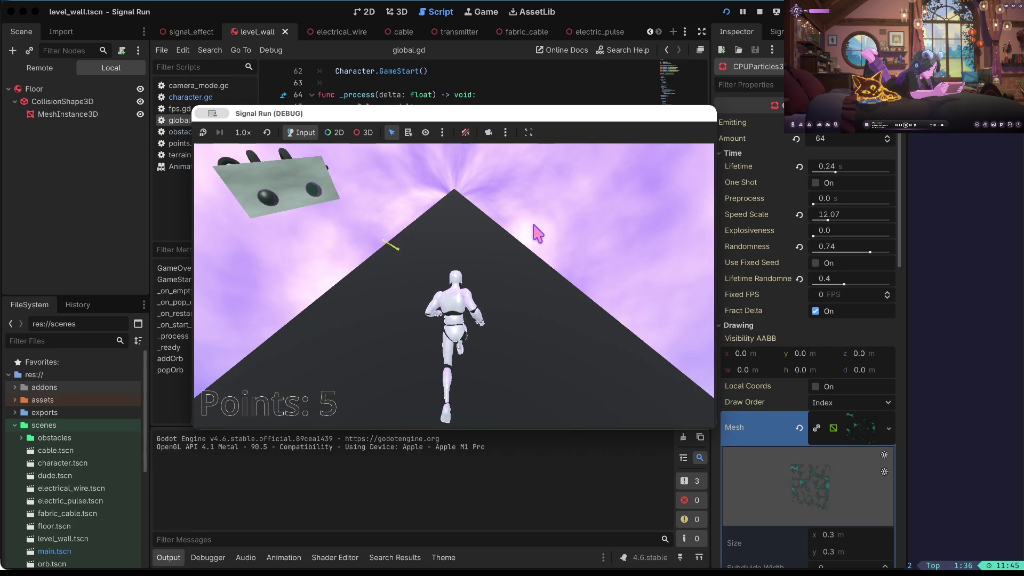
key("space")
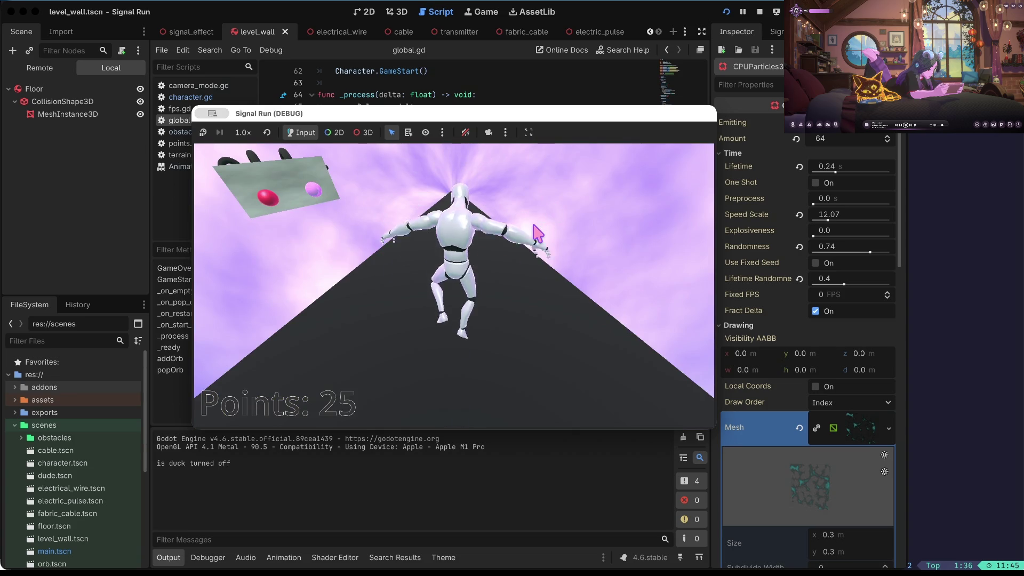
key("a")
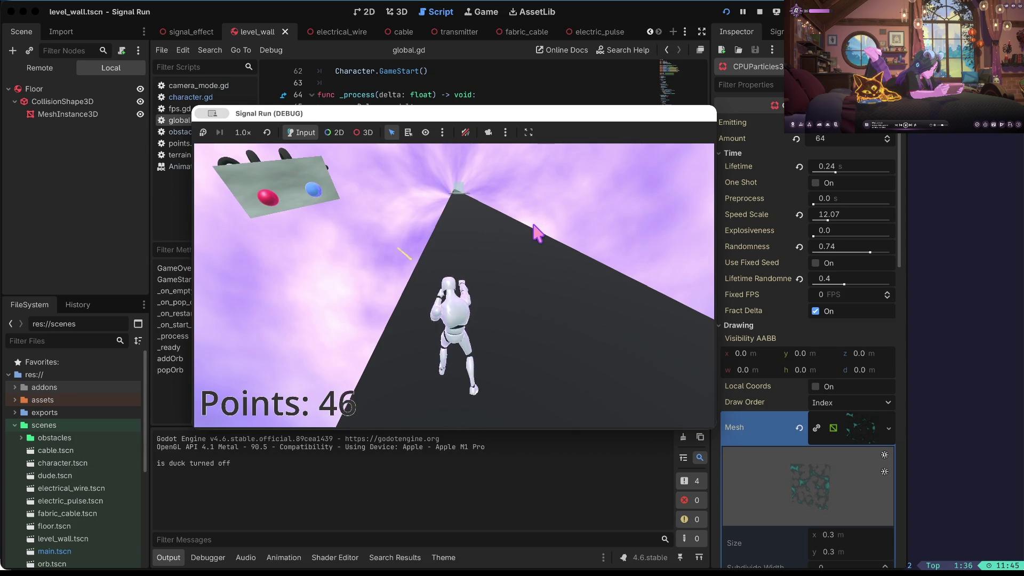
key("space")
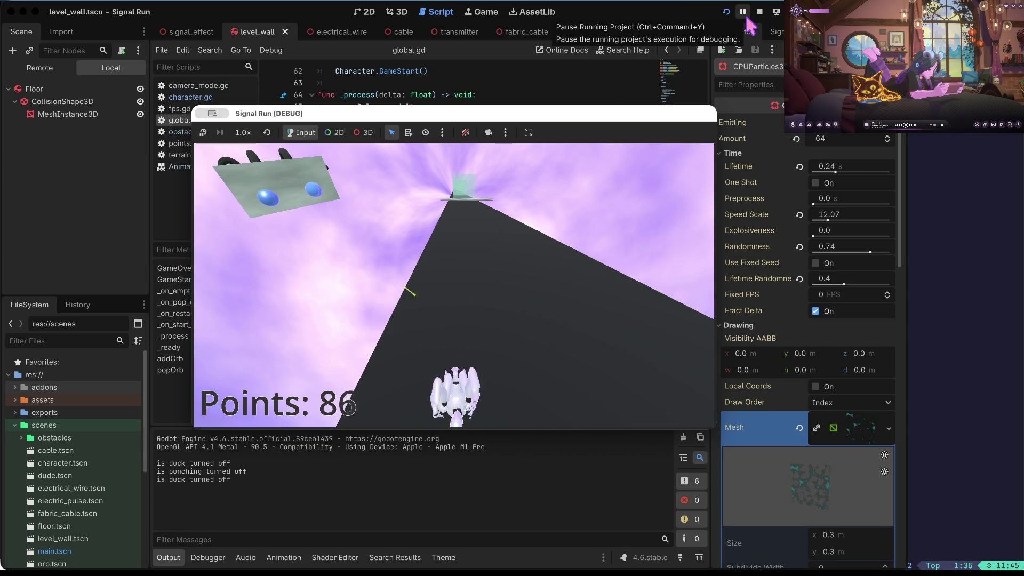
key("space")
key("space")
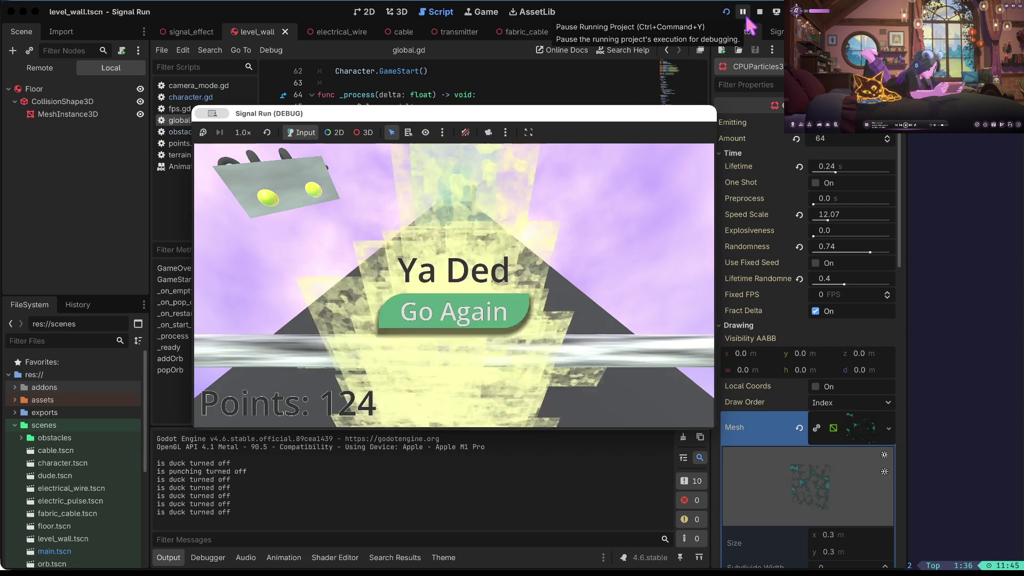
- Restart after dying and keep jumping over the red bar obstacles, reaching 133 points
key("space")
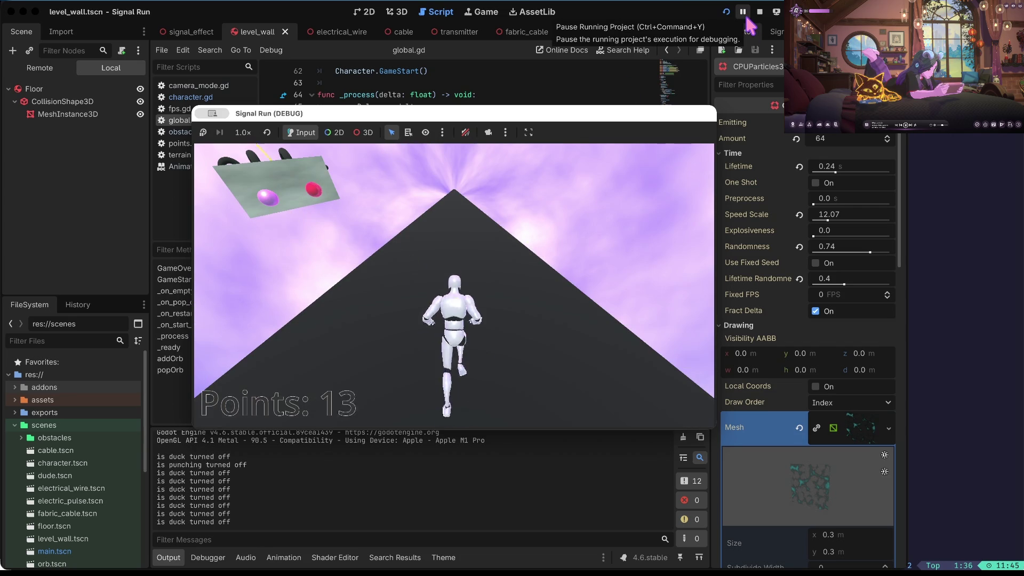
key("space")
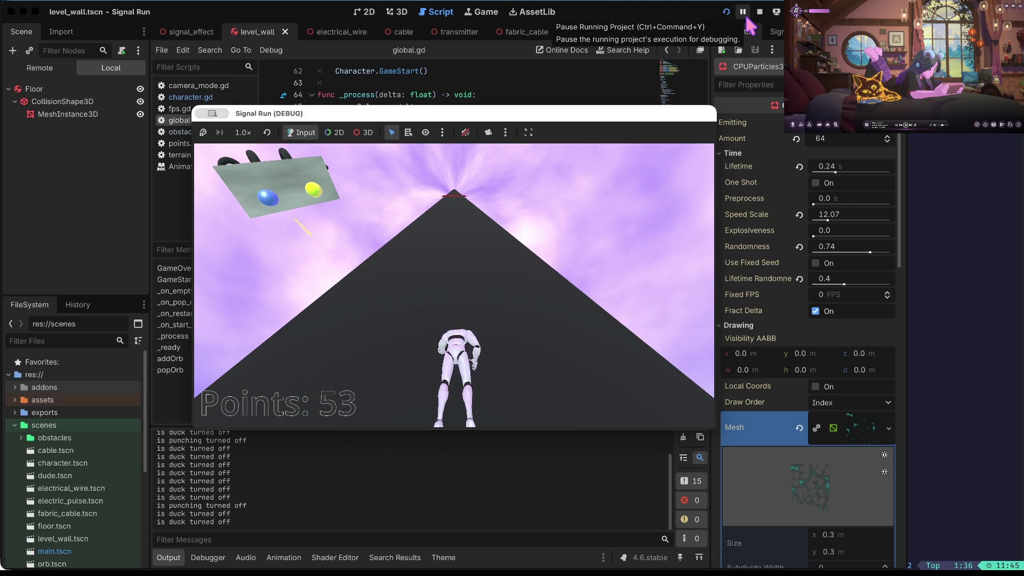
key("space")
key("space")
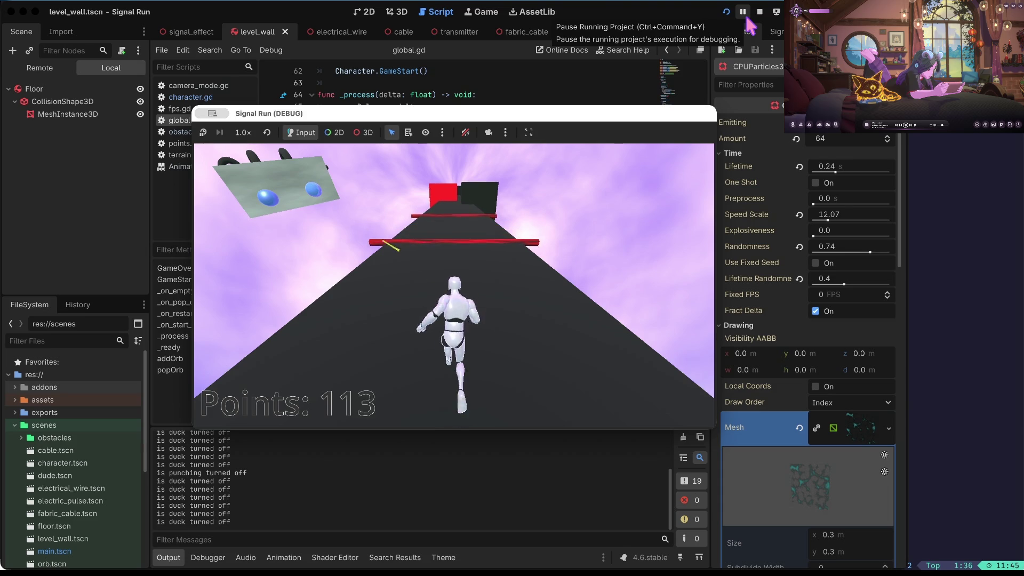
key("space")
key("space")
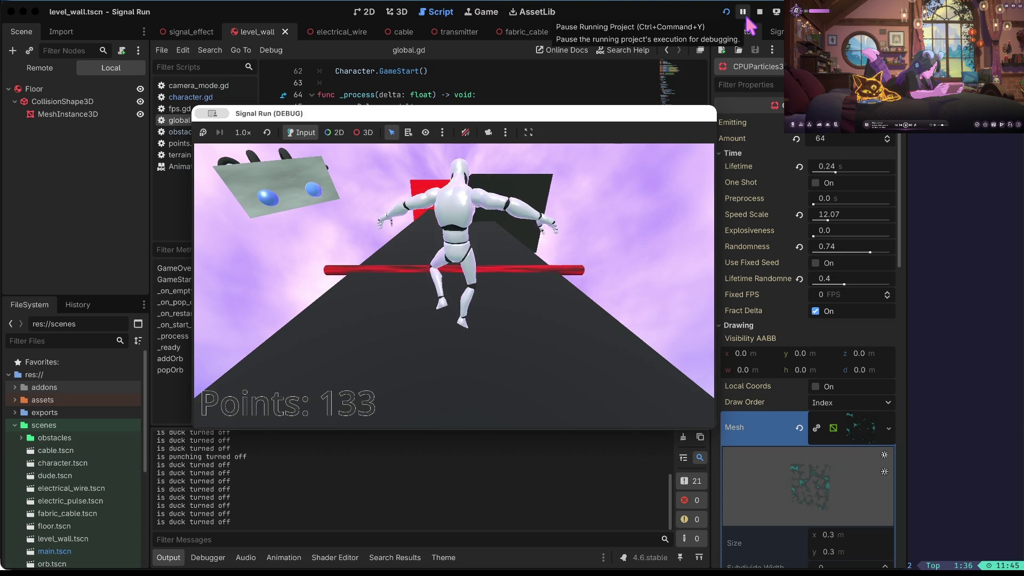
key("space")
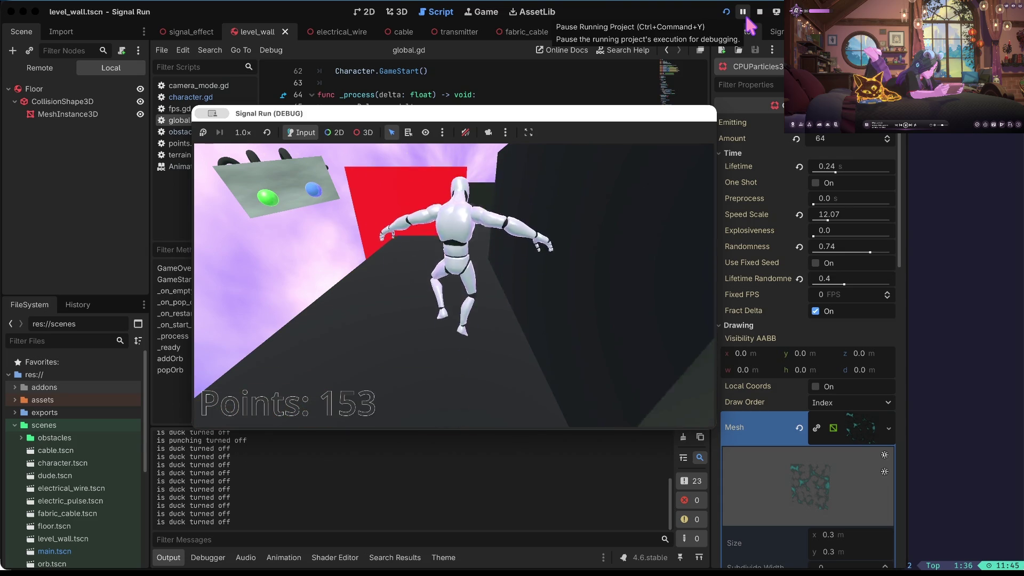